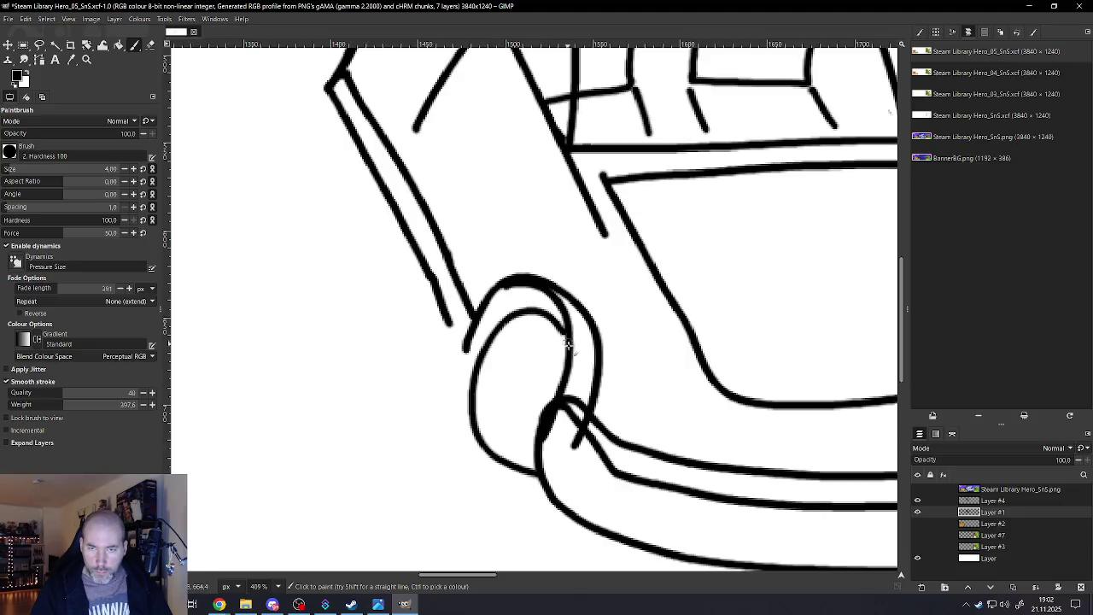
Undo the bad loop and redraw the front wheel's lower curve and inner rim edges
key("ctrl+z")
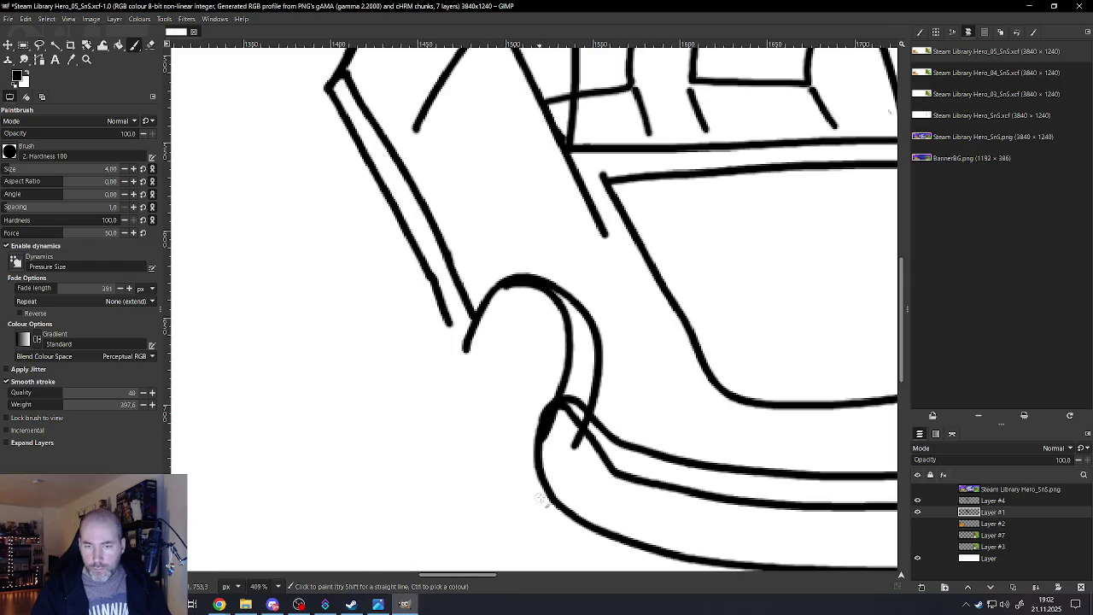
mouse_move(546, 488)
left_mouse_down()
mouse_move(510, 498)
mouse_move(473, 478)
mouse_move(461, 417)
mouse_move(479, 360)
mouse_move(505, 326)
mouse_move(555, 329)
mouse_move(560, 400)
left_mouse_up()
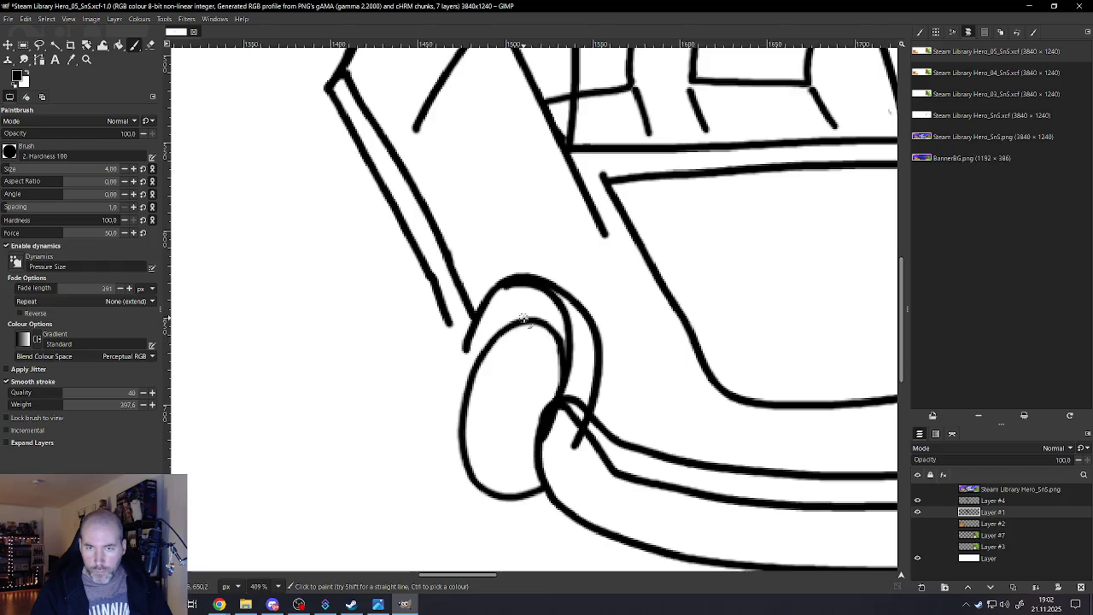
left_click_drag(560, 322, 577, 335)
left_click_drag(544, 431, 536, 459)
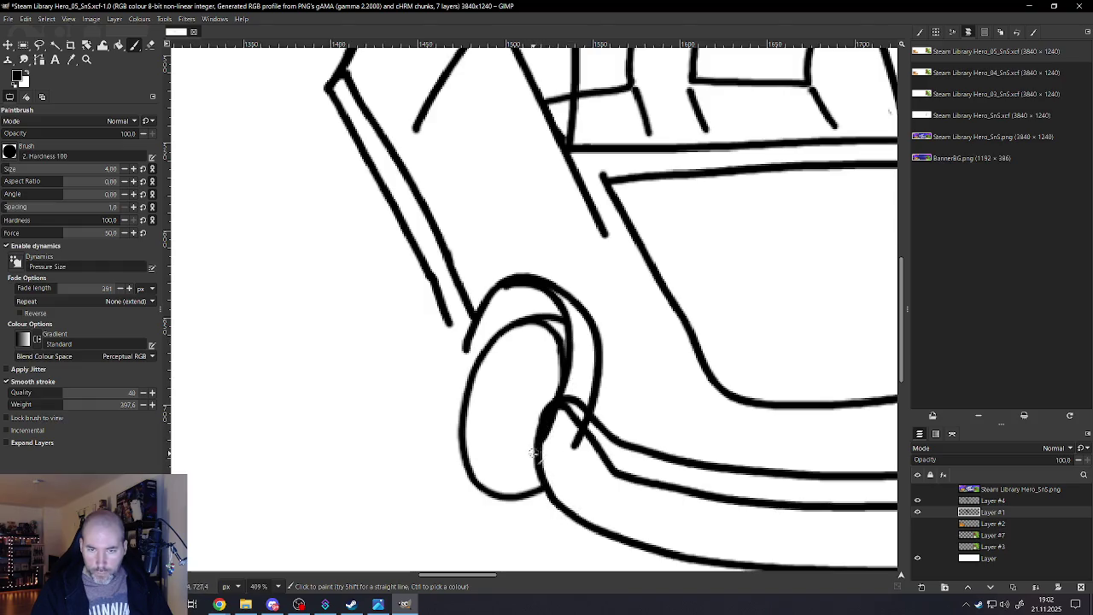
mouse_move(517, 461)
left_mouse_down()
mouse_move(480, 455)
mouse_move(457, 432)
left_mouse_up()
Try painting a small hub ellipse inside the front wheel, then undo it
scroll(473, 373, "down", 3)
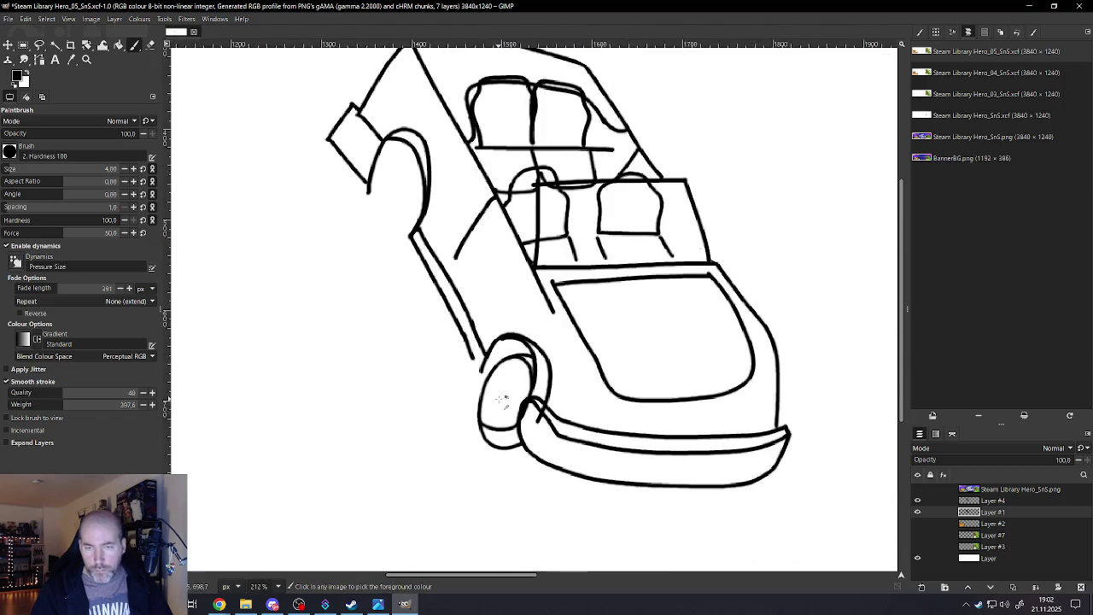
scroll(500, 390, "down", 3)
scroll(484, 439, "up", 2)
scroll(444, 303, "up", 2)
scroll(457, 297, "up", 3)
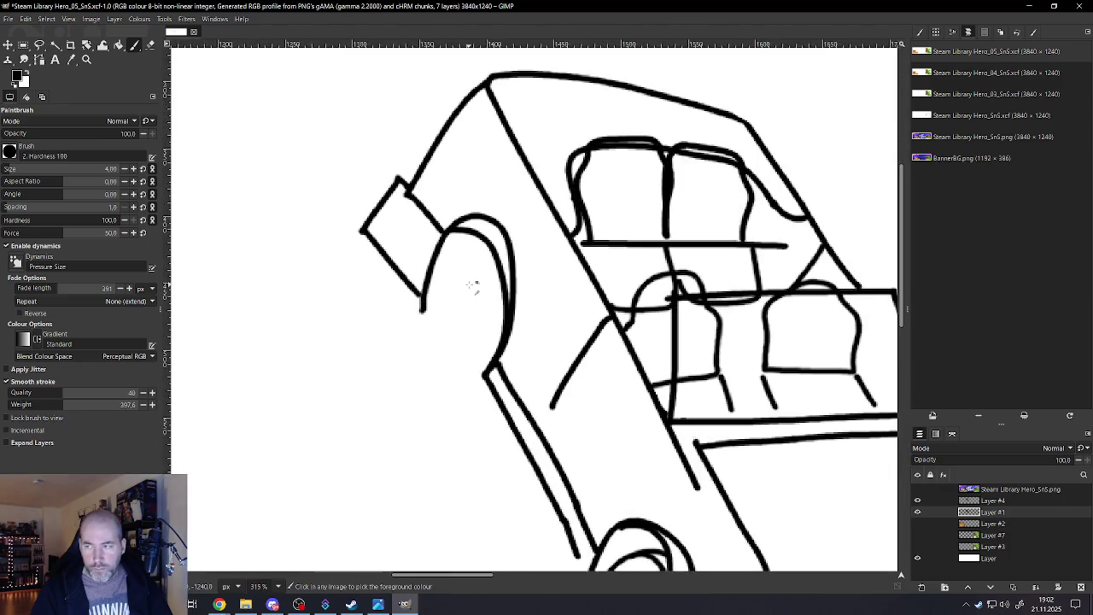
scroll(487, 341, "down", 3)
scroll(585, 487, "up", 2)
scroll(581, 500, "up", 3)
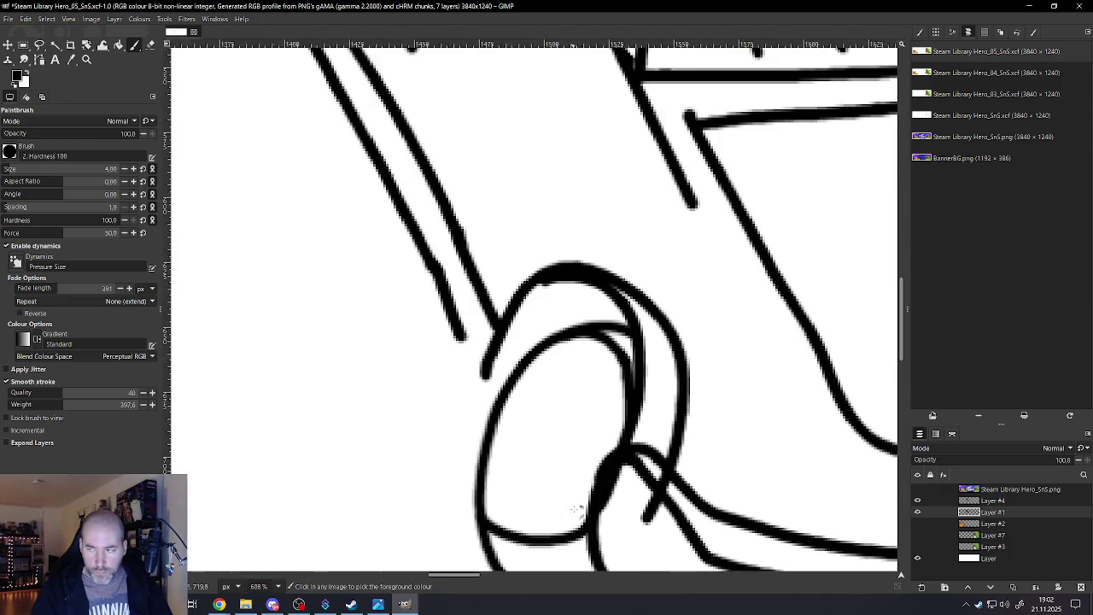
scroll(581, 491, "up", 1)
scroll(585, 461, "down", 3)
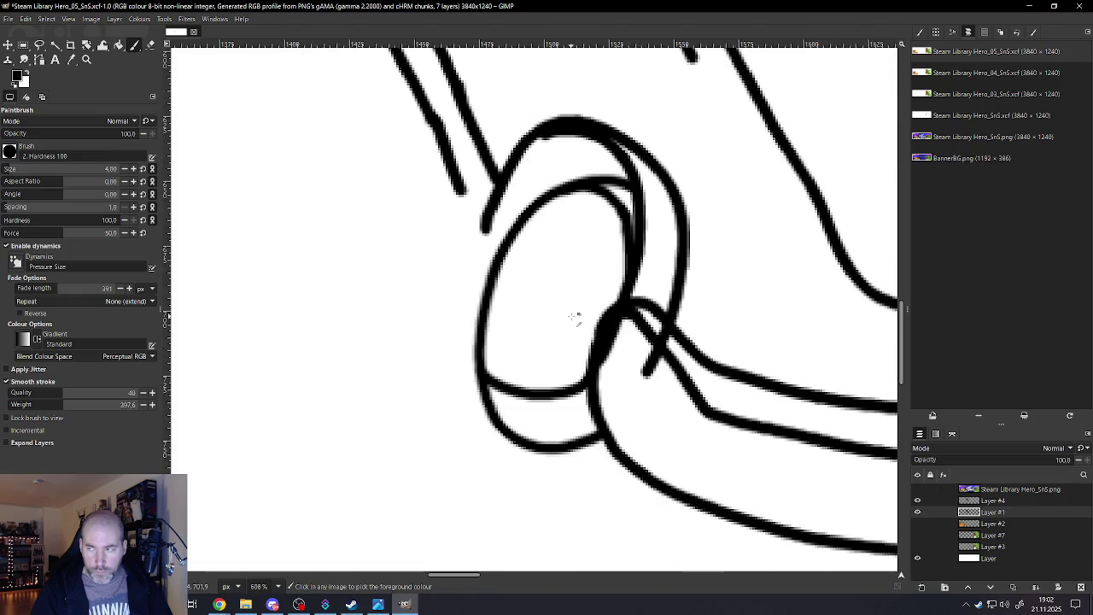
scroll(574, 317, "down", 2)
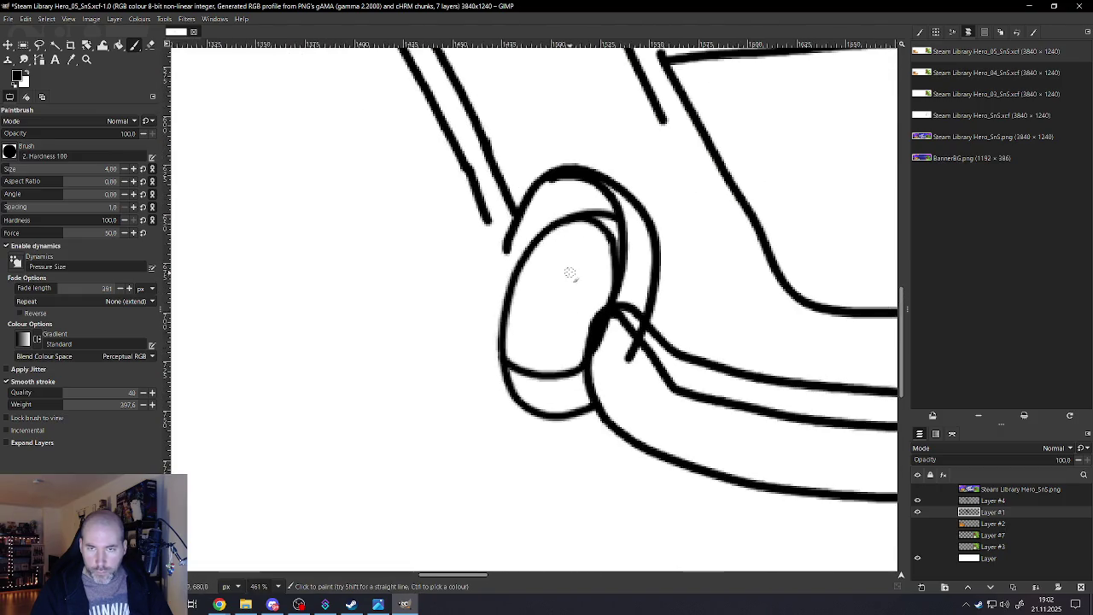
mouse_move(568, 270)
left_mouse_down()
mouse_move(551, 297)
mouse_move(554, 343)
mouse_move(581, 281)
mouse_move(570, 265)
mouse_move(533, 328)
mouse_move(564, 333)
mouse_move(581, 269)
mouse_move(565, 263)
left_mouse_up()
key("ctrl+z")
left_click(565, 263)
Zoom out and back in to review the redrawn front wheel
scroll(546, 266, "down", 2)
scroll(512, 269, "down", 2)
scroll(484, 269, "down", 2)
scroll(483, 269, "up", 2)
scroll(483, 269, "up", 2)
scroll(483, 269, "up", 2)
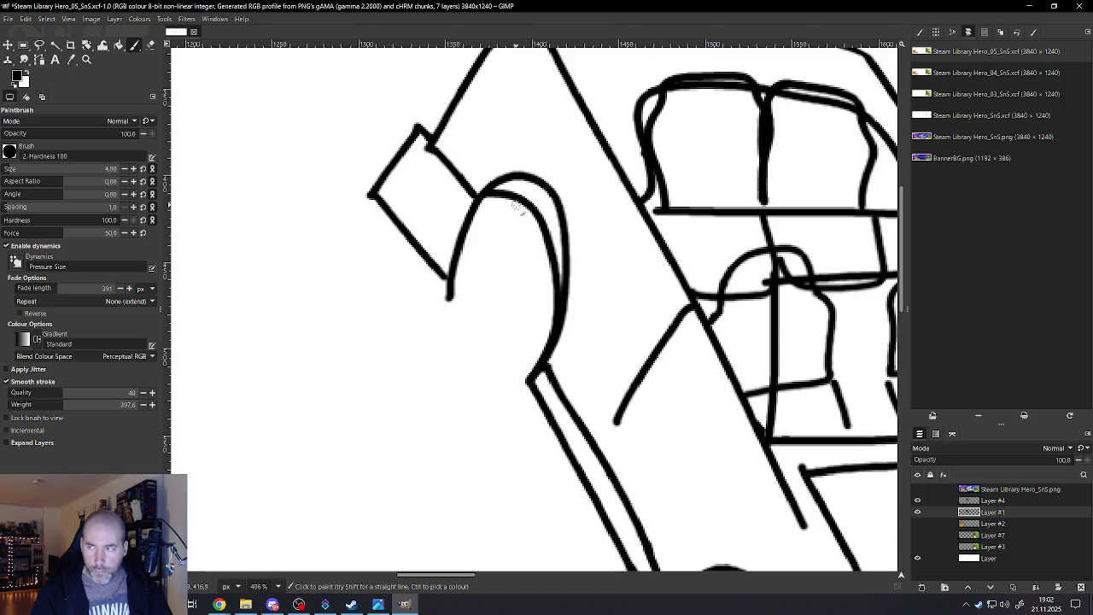
Paint the rear wheel curve inside the arch, retrying the stroke after three undos
left_click_drag(521, 209, 469, 384)
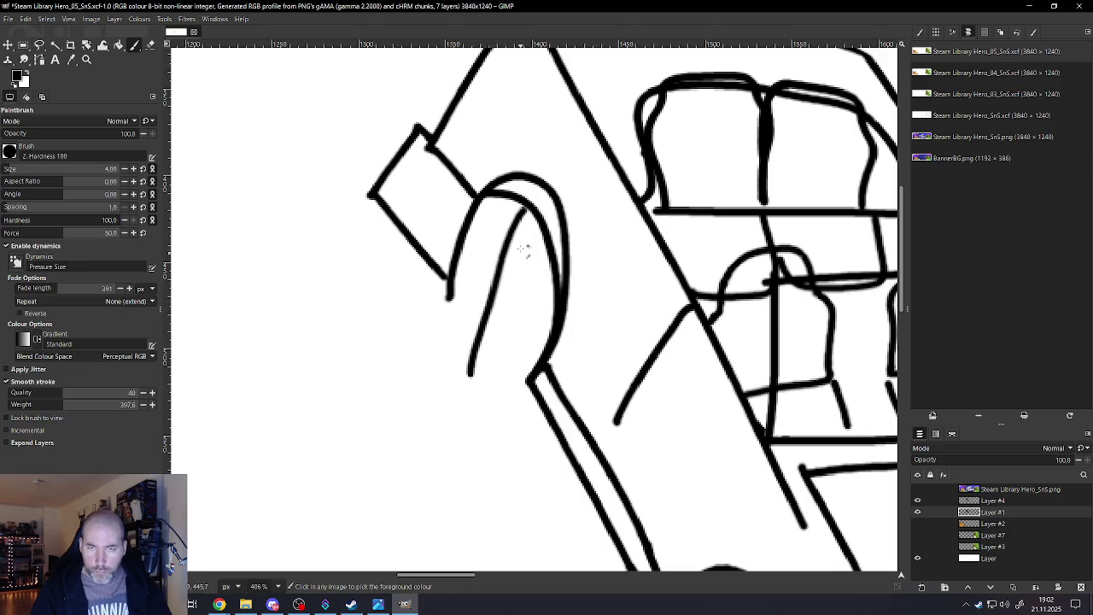
key("ctrl+z")
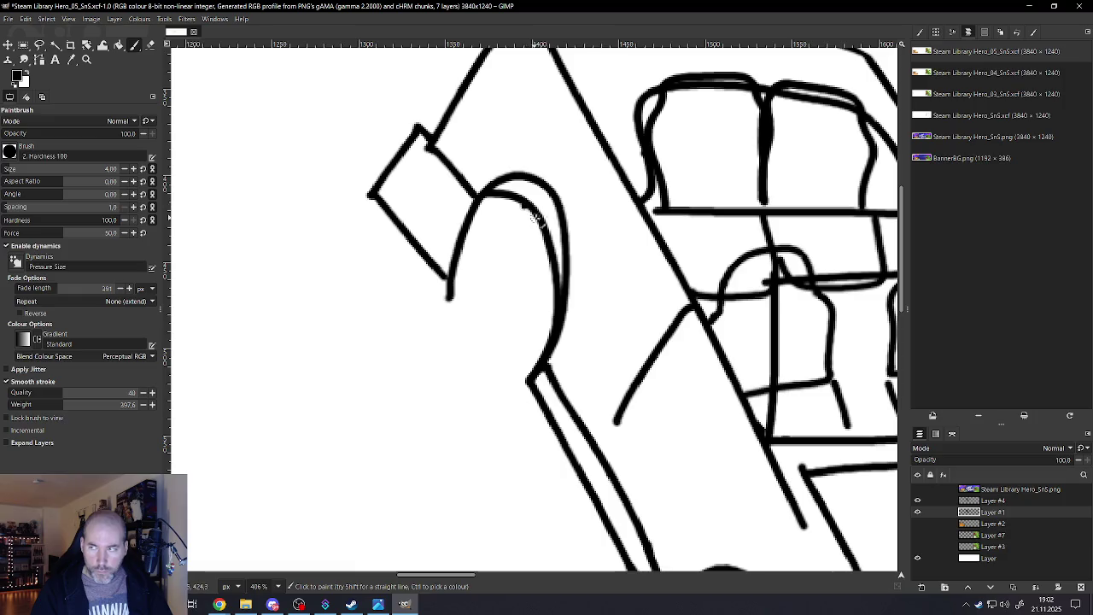
left_click_drag(537, 214, 474, 295)
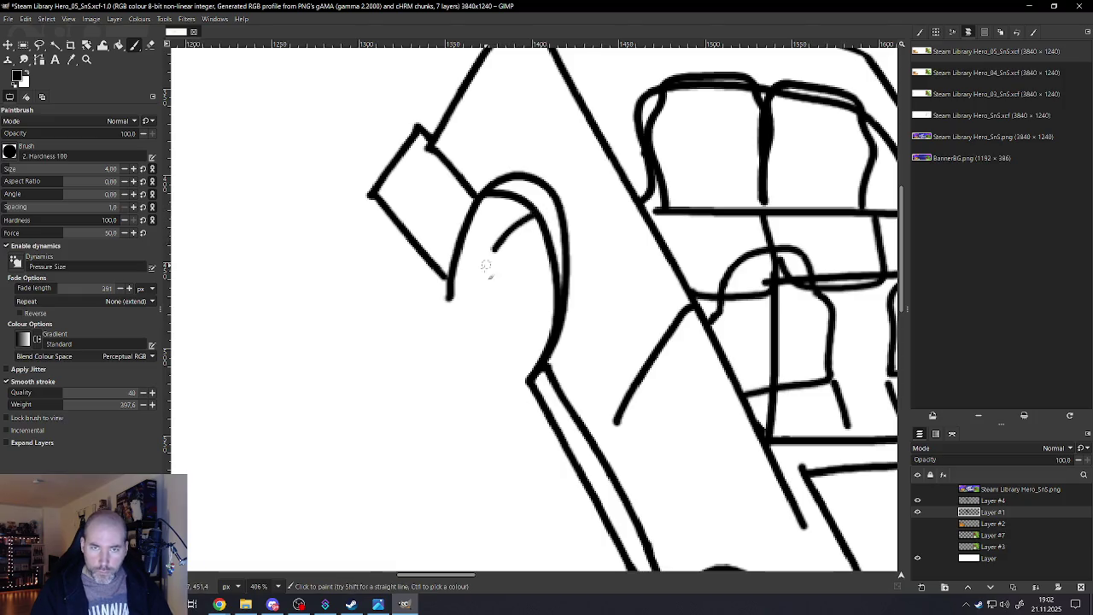
key("ctrl+z")
left_click_drag(538, 224, 474, 301)
key("ctrl+z")
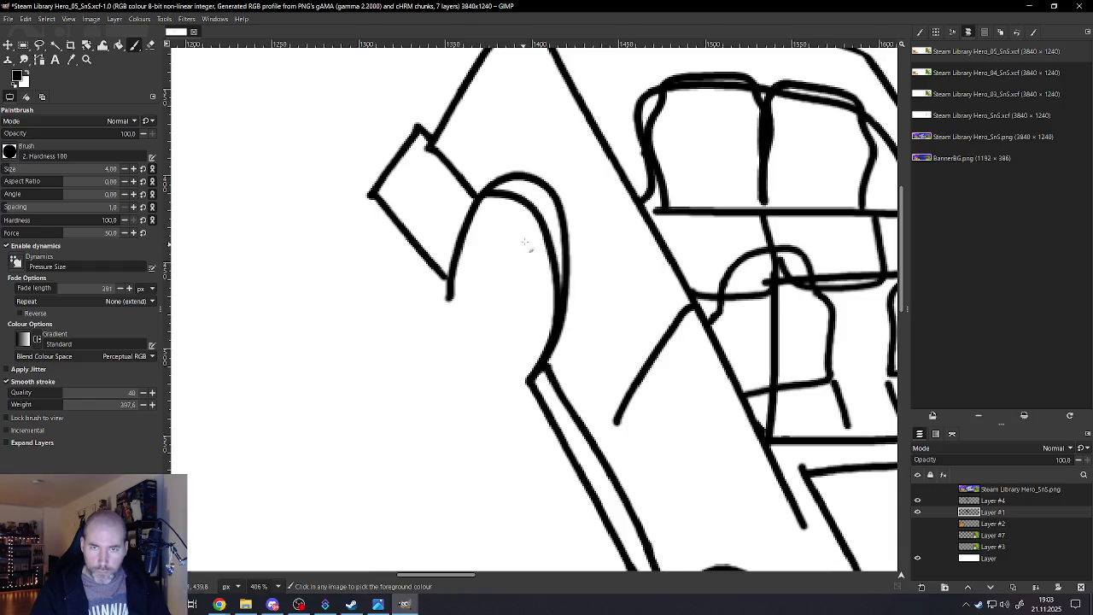
mouse_move(539, 219)
left_mouse_down()
mouse_move(509, 242)
mouse_move(474, 399)
left_mouse_up()
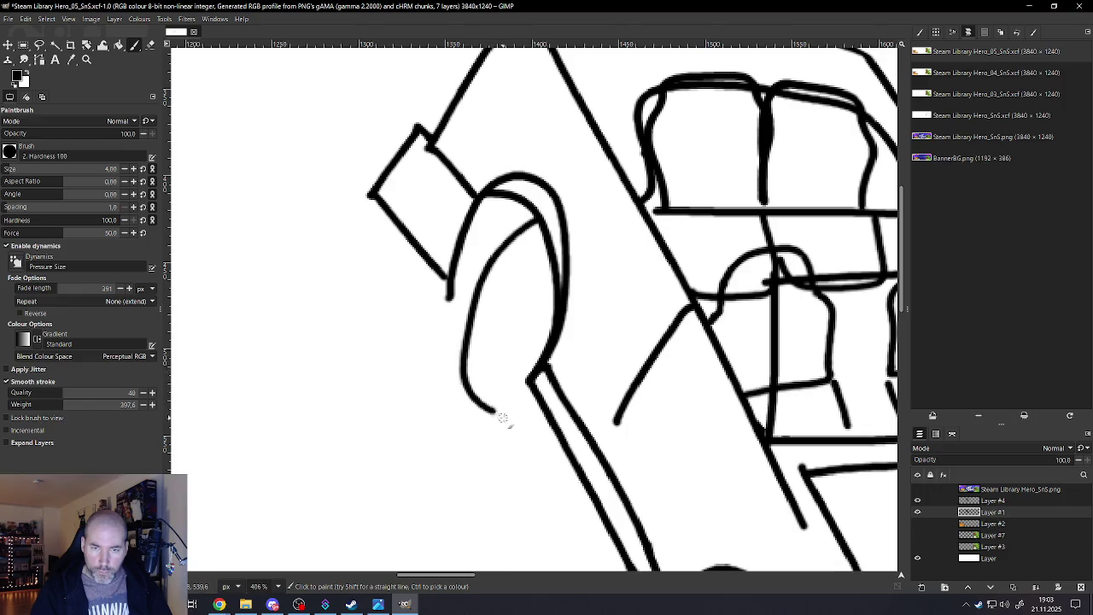
Join the rear wheel to the side line and add a doubled rim along its bottom edge
left_click_drag(526, 425, 546, 413)
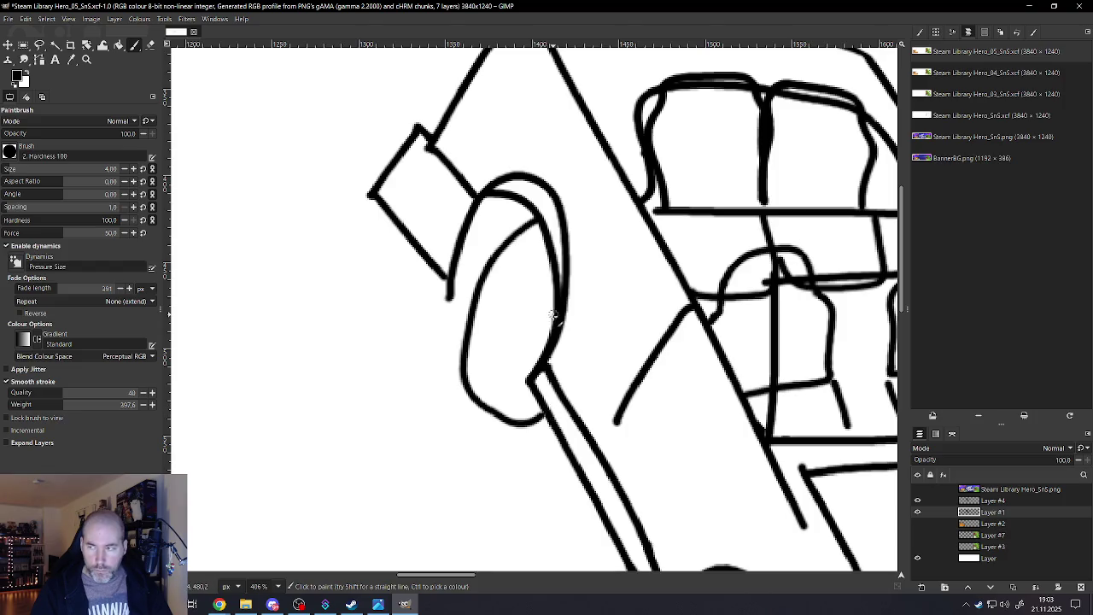
left_click_drag(468, 386, 543, 367)
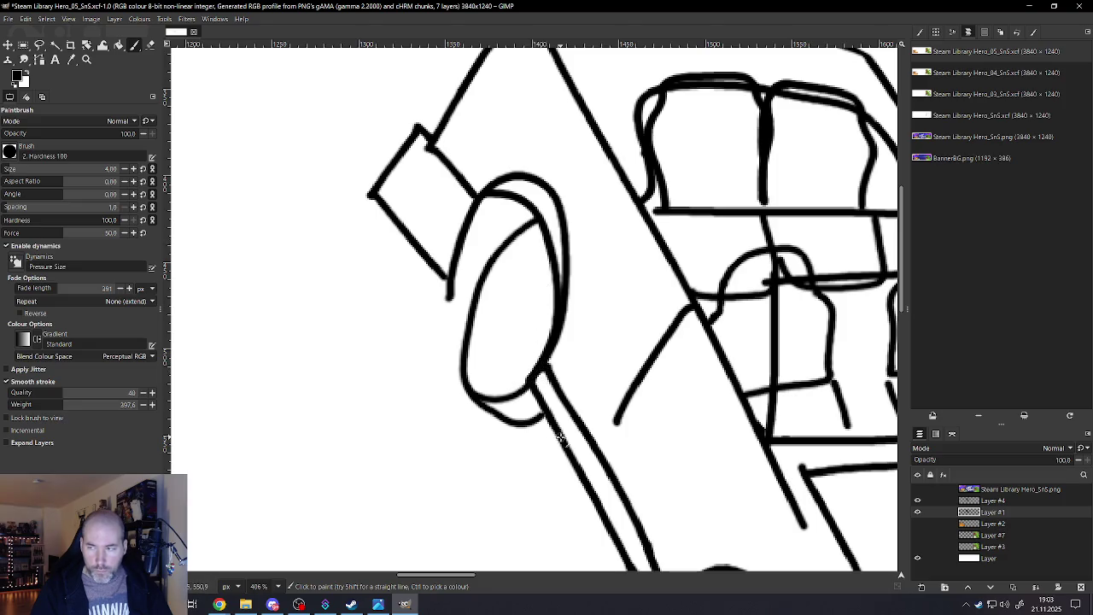
mouse_move(494, 417)
left_mouse_down()
mouse_move(548, 418)
mouse_move(472, 397)
mouse_move(549, 424)
left_mouse_up()
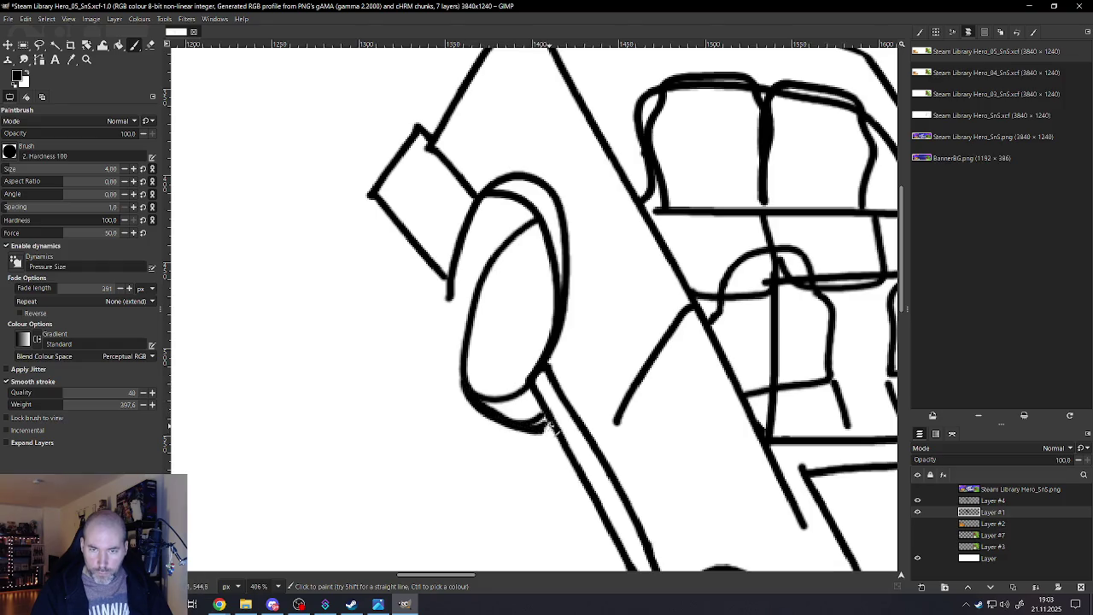
scroll(551, 423, "down", 3)
Redraw a thinner line under the front wheel, then erase the stray stroke with the Eraser
scroll(563, 440, "down", 2)
scroll(568, 450, "up", 2)
scroll(568, 450, "up", 3)
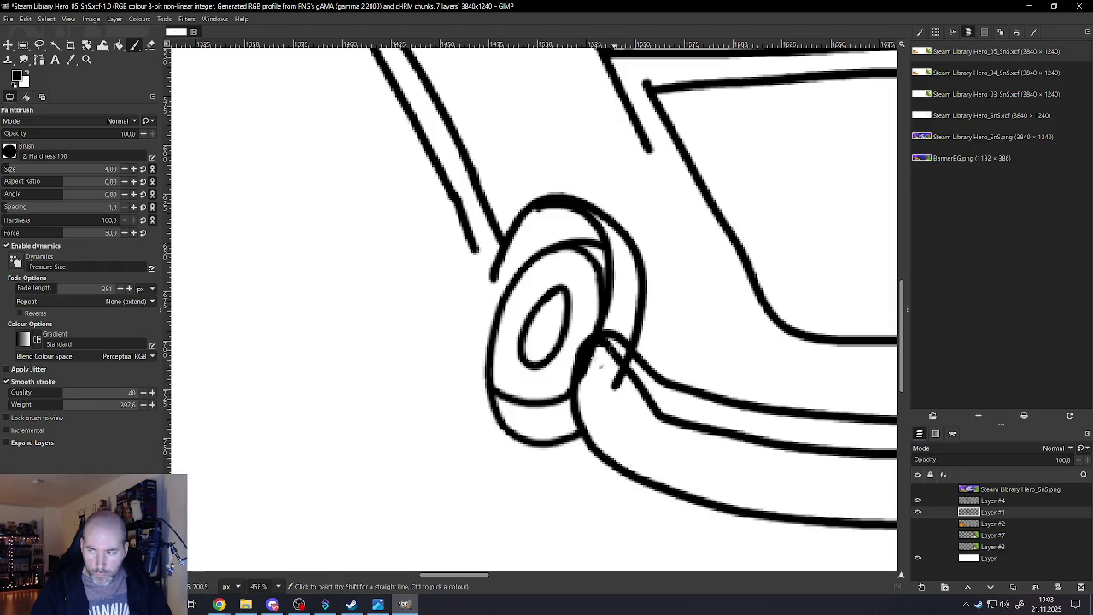
left_click_drag(490, 388, 588, 442)
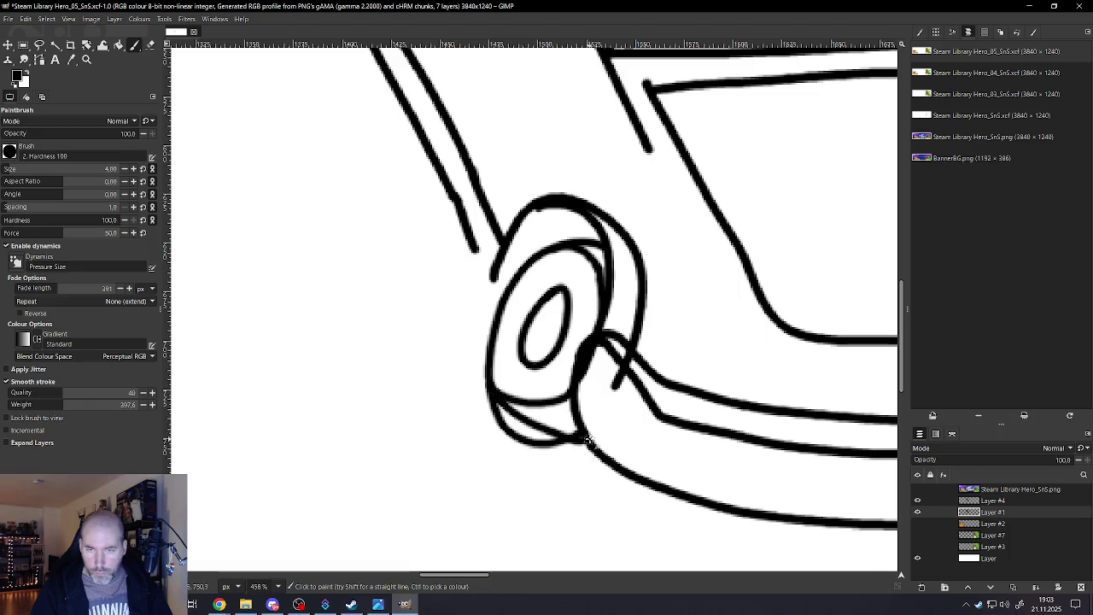
key("ctrl+z")
mouse_move(491, 389)
left_mouse_down()
mouse_move(540, 434)
mouse_move(592, 446)
left_mouse_up()
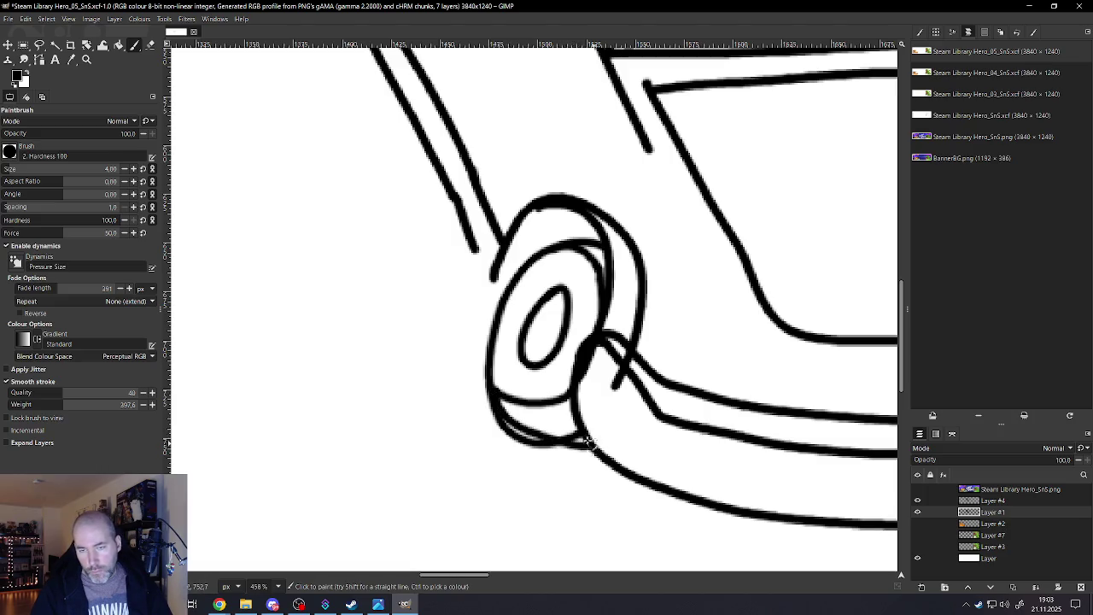
key("shift+e")
mouse_move(487, 424)
left_mouse_down()
mouse_move(568, 457)
mouse_move(506, 433)
mouse_move(475, 401)
left_mouse_up()
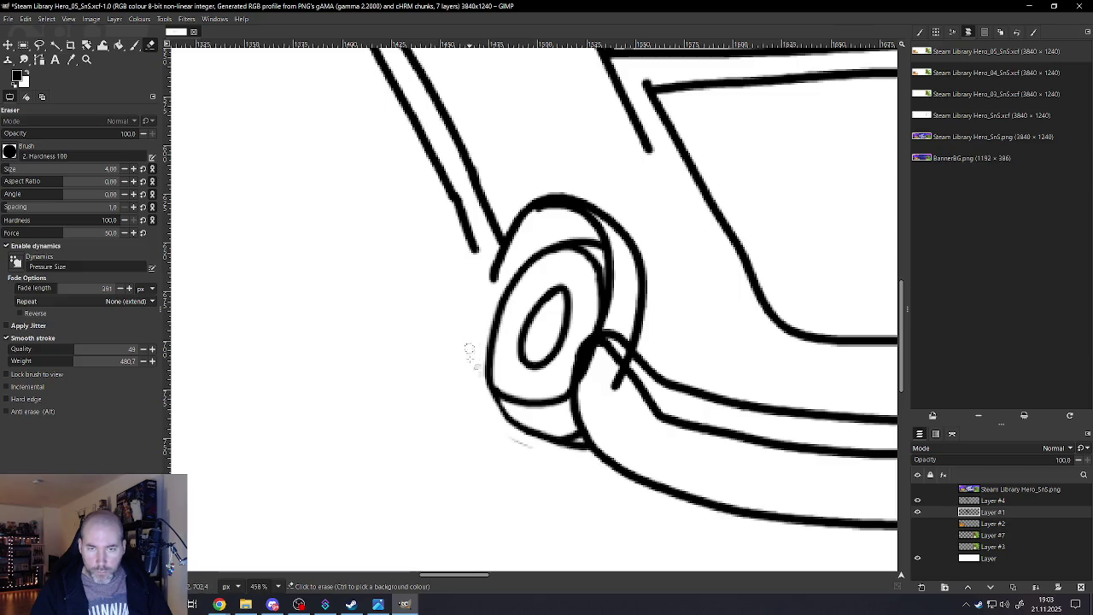
scroll(531, 450, "down", 3)
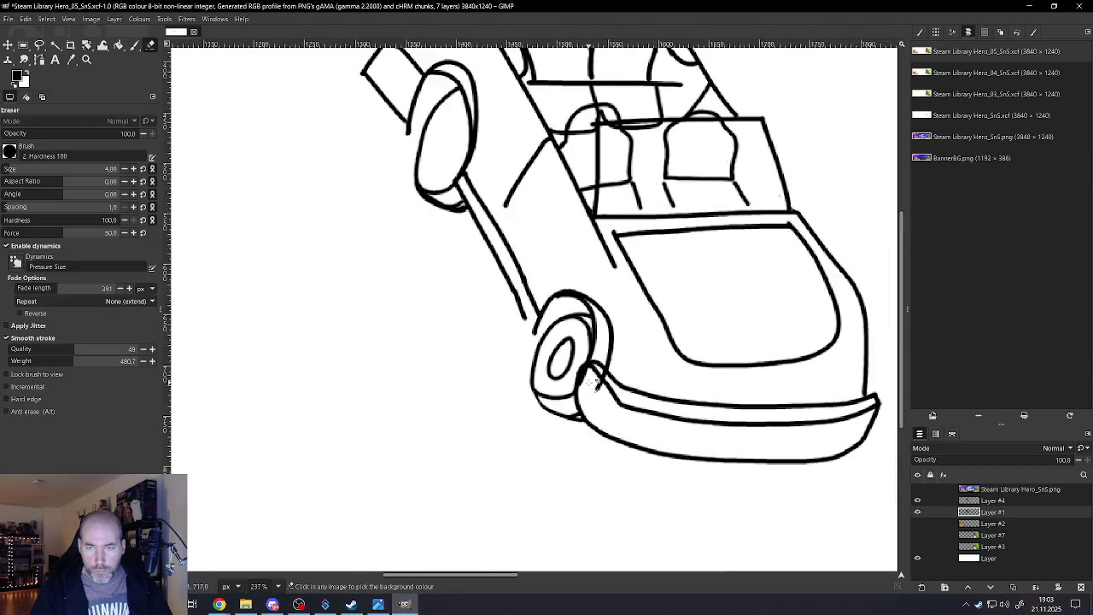
scroll(602, 373, "up", 3)
scroll(602, 373, "up", 1)
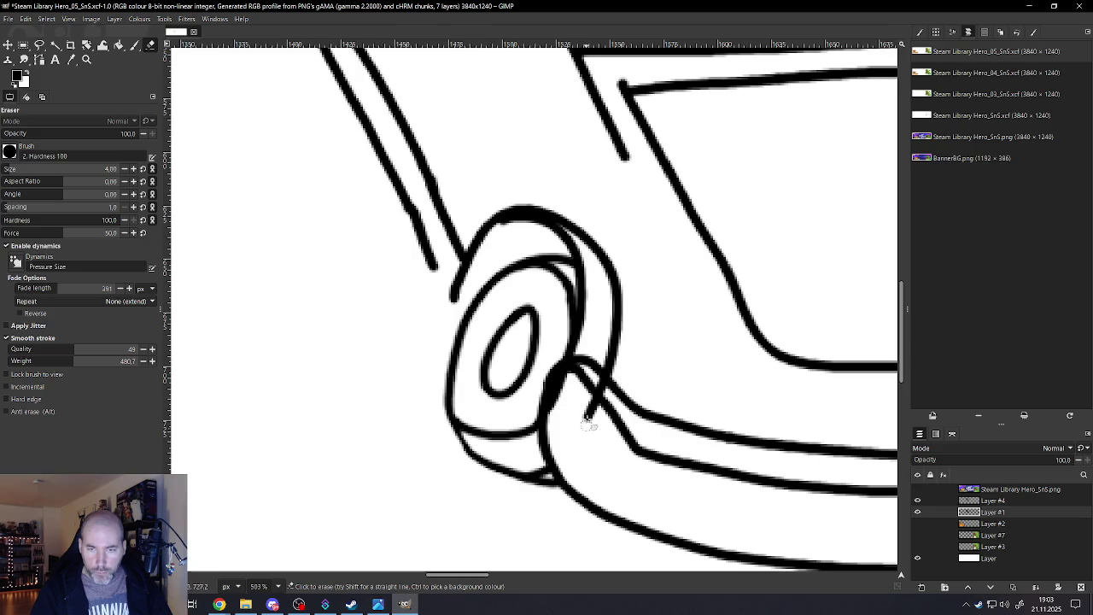
left_click(990, 501)
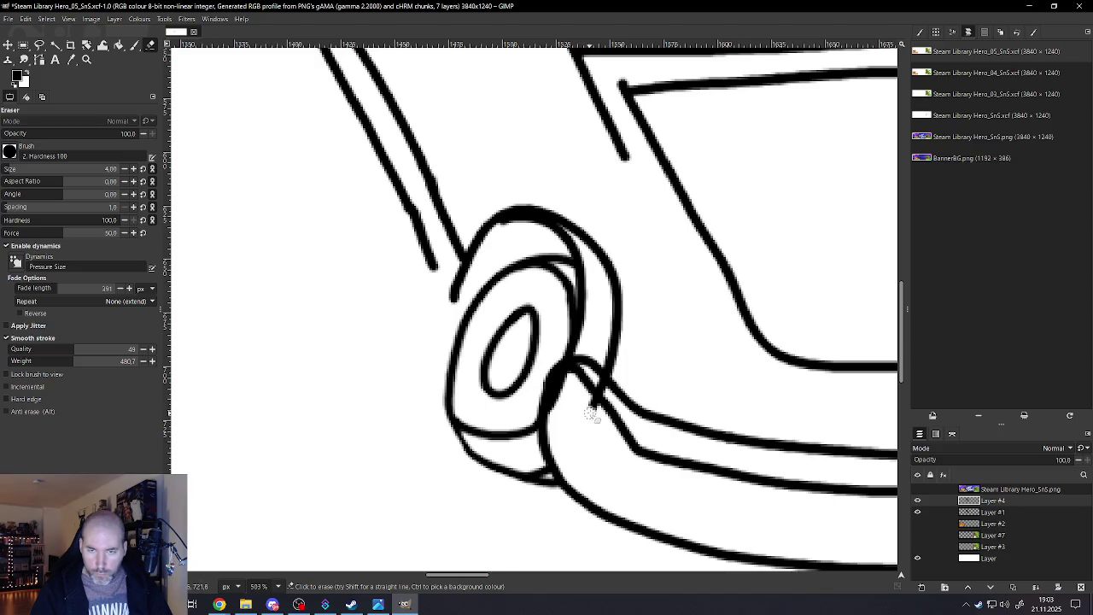
left_click(994, 512)
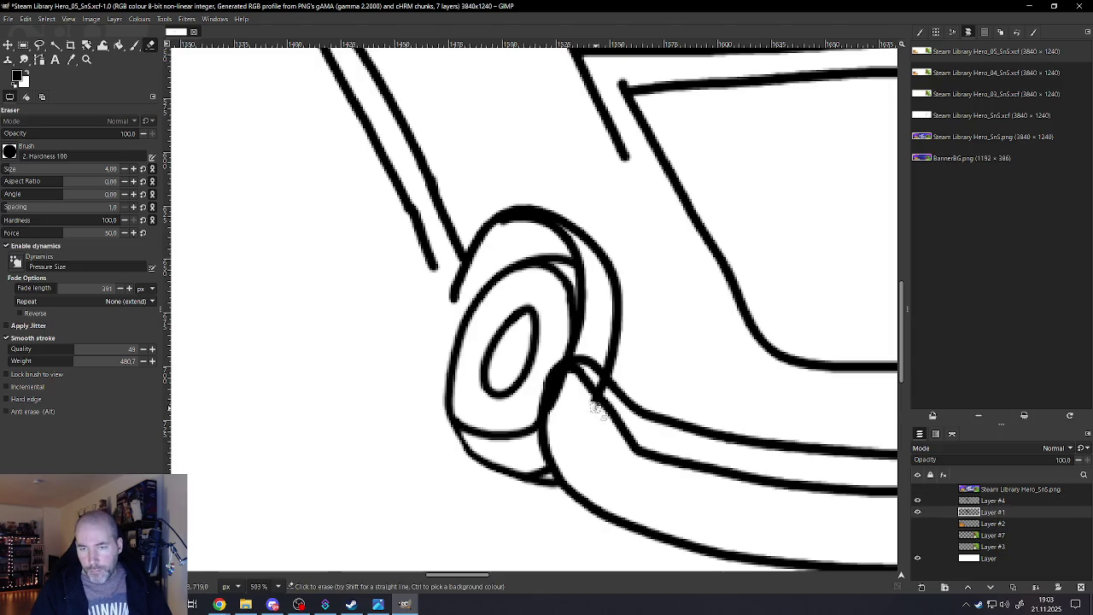
scroll(577, 416, "down", 3)
scroll(577, 410, "down", 2)
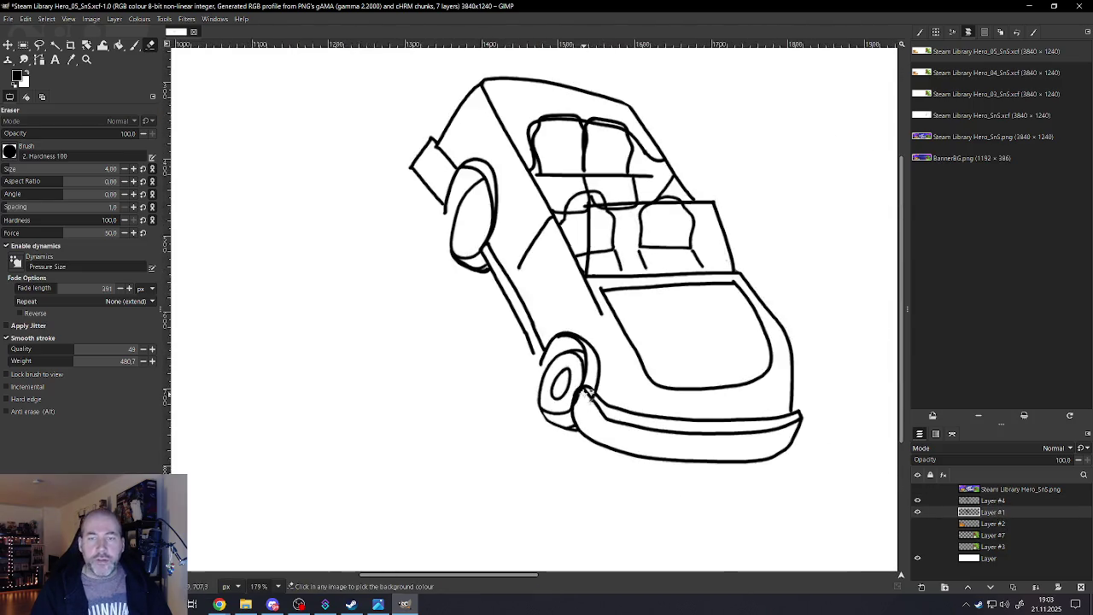
scroll(581, 384, "down", 2)
scroll(587, 354, "down", 1)
scroll(588, 354, "up", 3)
scroll(564, 316, "up", 2)
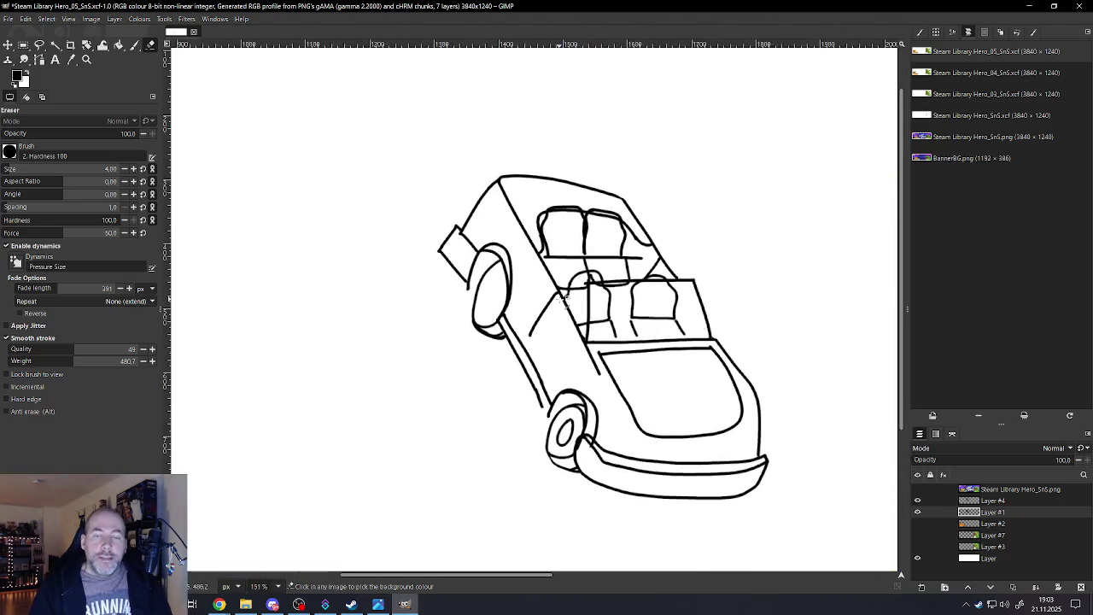
scroll(547, 317, "up", 2)
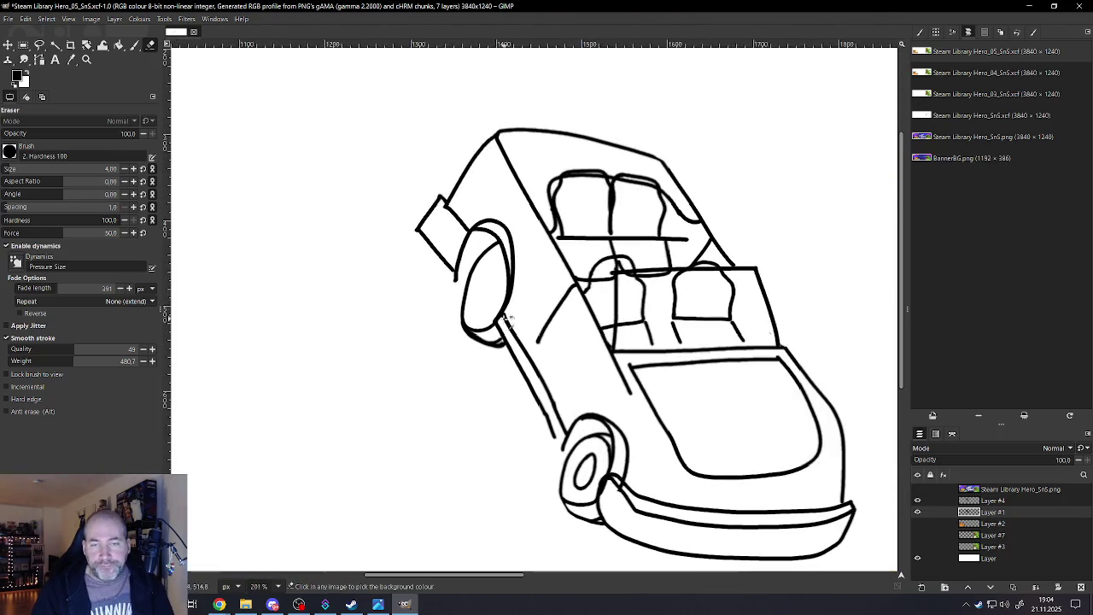
scroll(504, 329, "up", 2)
scroll(493, 336, "up", 2)
scroll(501, 334, "up", 2)
scroll(500, 333, "up", 2)
Toggle Layer #4 and Layer #1 visibility, then erase the blob at the headlight/pole join
left_click(918, 501)
left_click(919, 512)
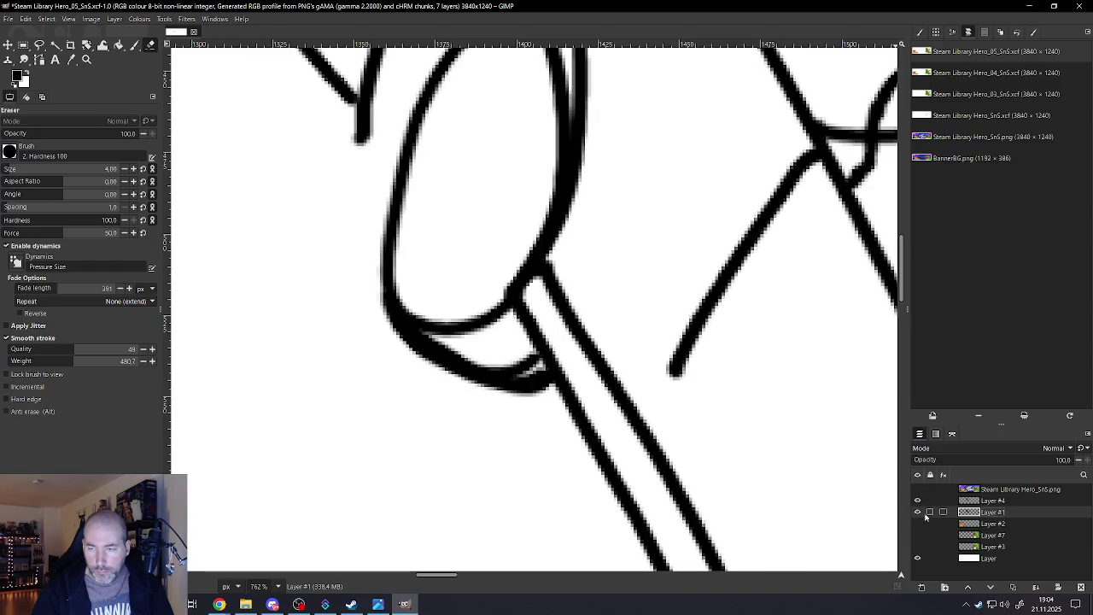
left_click_drag(519, 365, 461, 347)
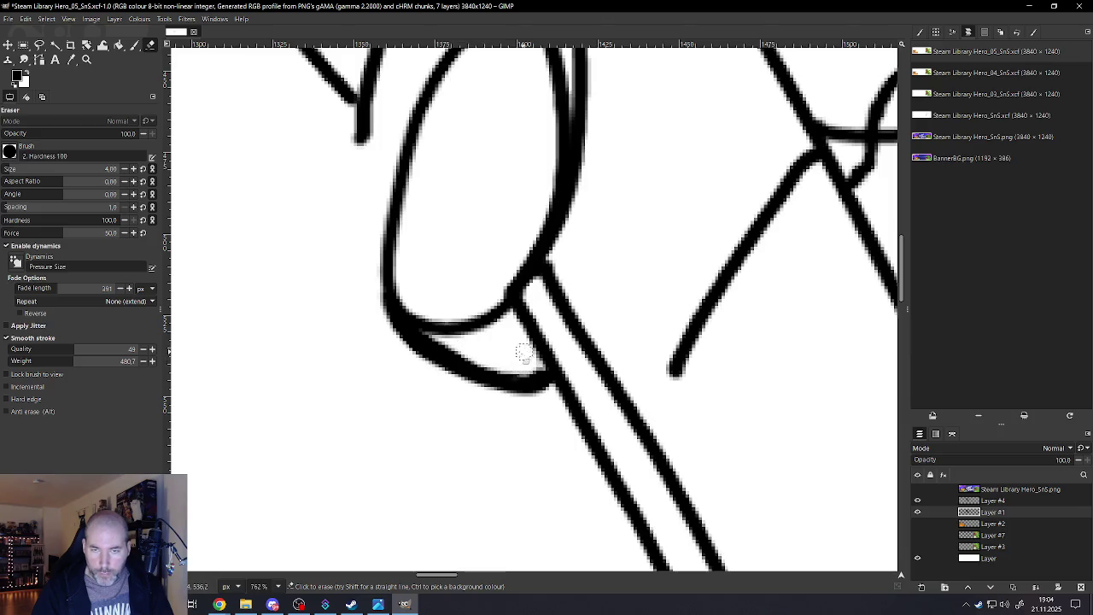
Retrace the headlight's inner curve with the Paintbrush
key("p")
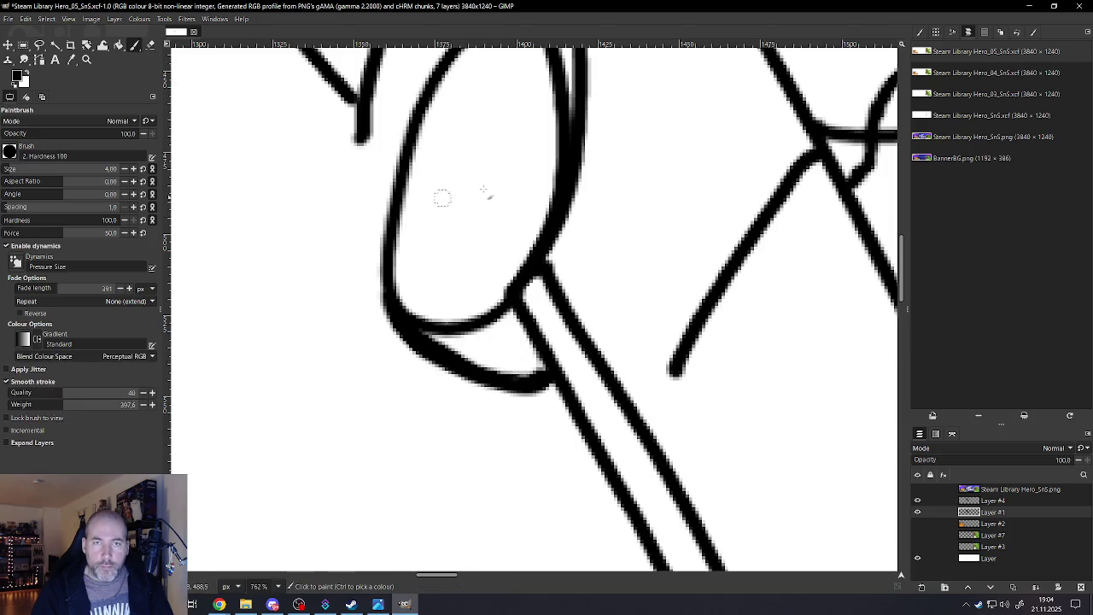
mouse_move(487, 106)
left_mouse_down()
mouse_move(432, 210)
mouse_move(481, 224)
mouse_move(502, 119)
mouse_move(485, 103)
left_mouse_up()
scroll(461, 205, "down", 4)
scroll(473, 231, "down", 3)
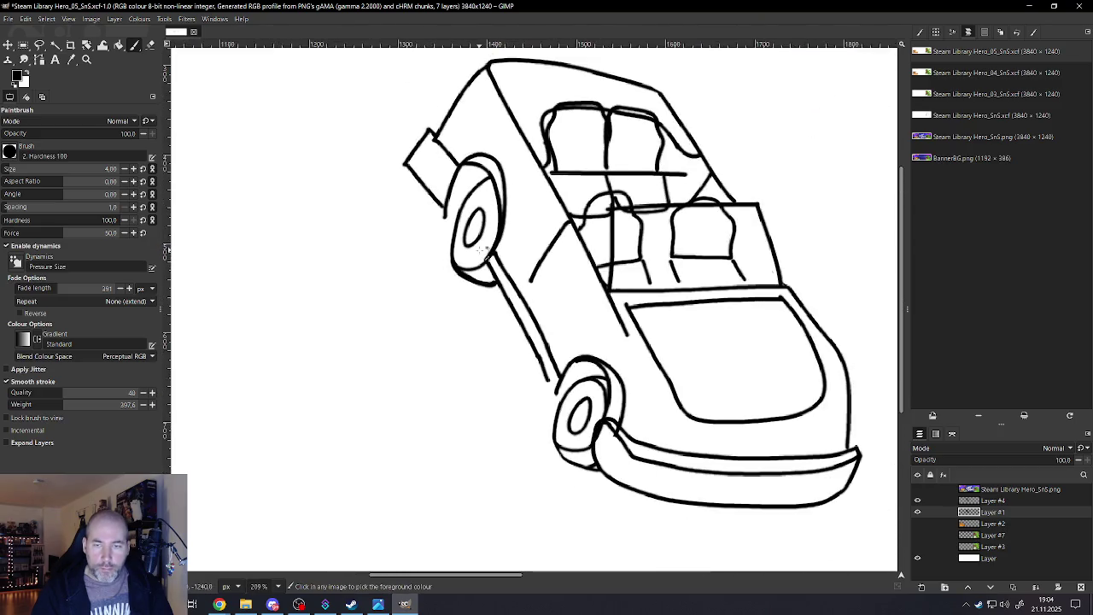
scroll(484, 254, "down", 1)
scroll(460, 209, "up", 1)
scroll(461, 184, "up", 1)
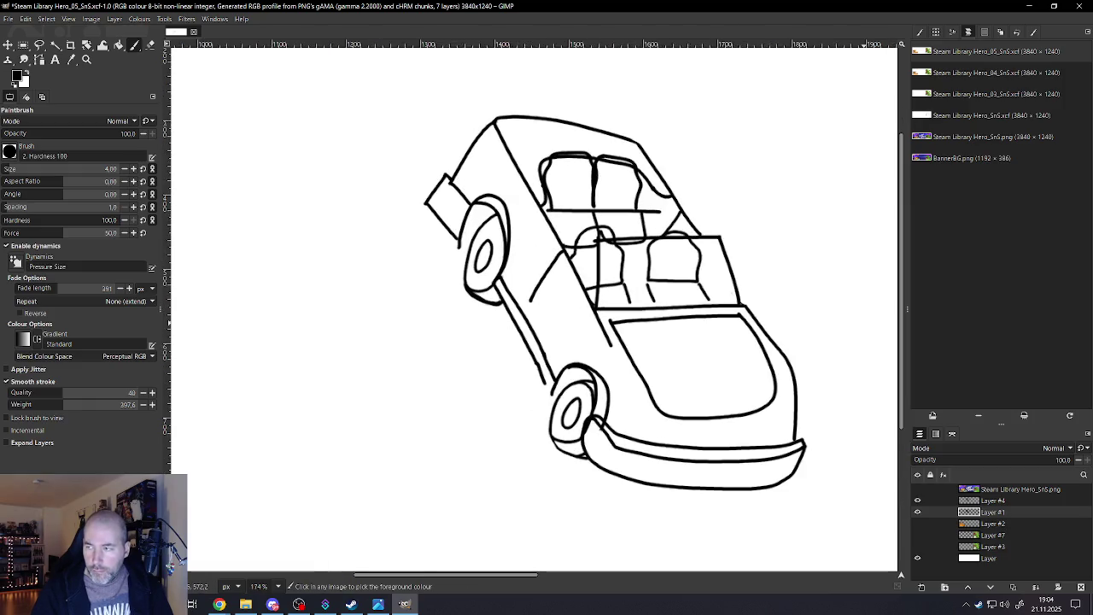
scroll(448, 239, "up", 2)
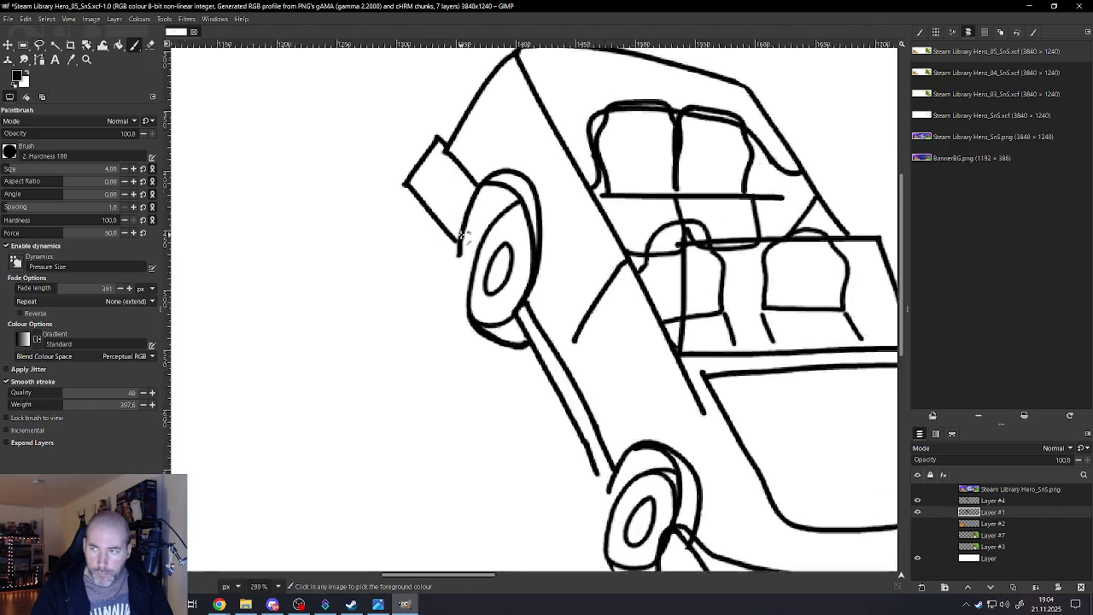
scroll(455, 256, "up", 2)
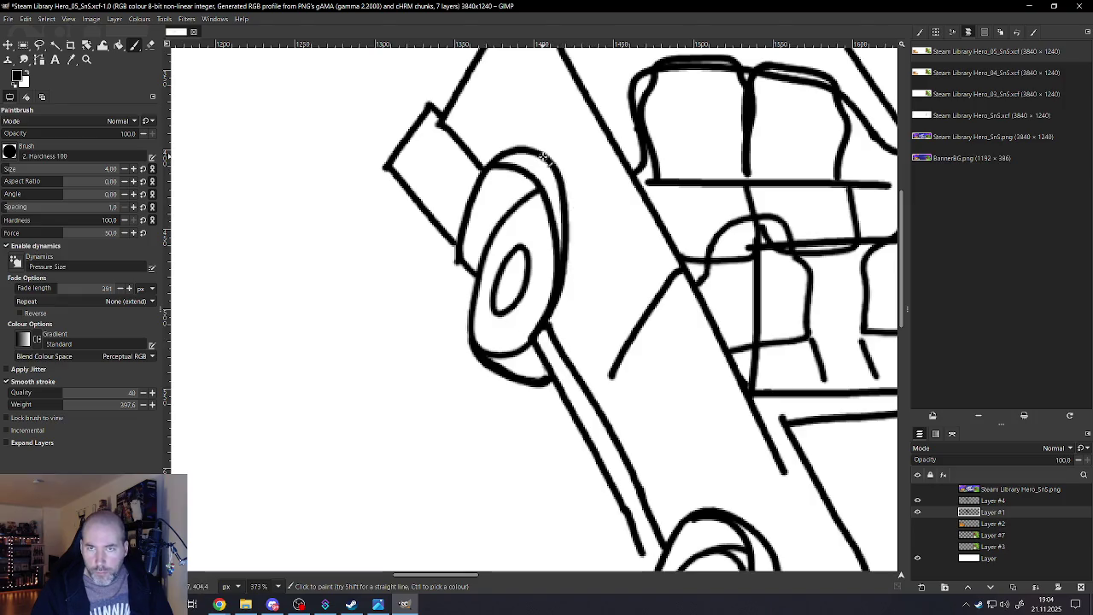
Thicken the front wheel's right edge, then erase along its top arc
mouse_move(570, 187)
left_mouse_down()
mouse_move(571, 269)
mouse_move(539, 333)
left_mouse_up()
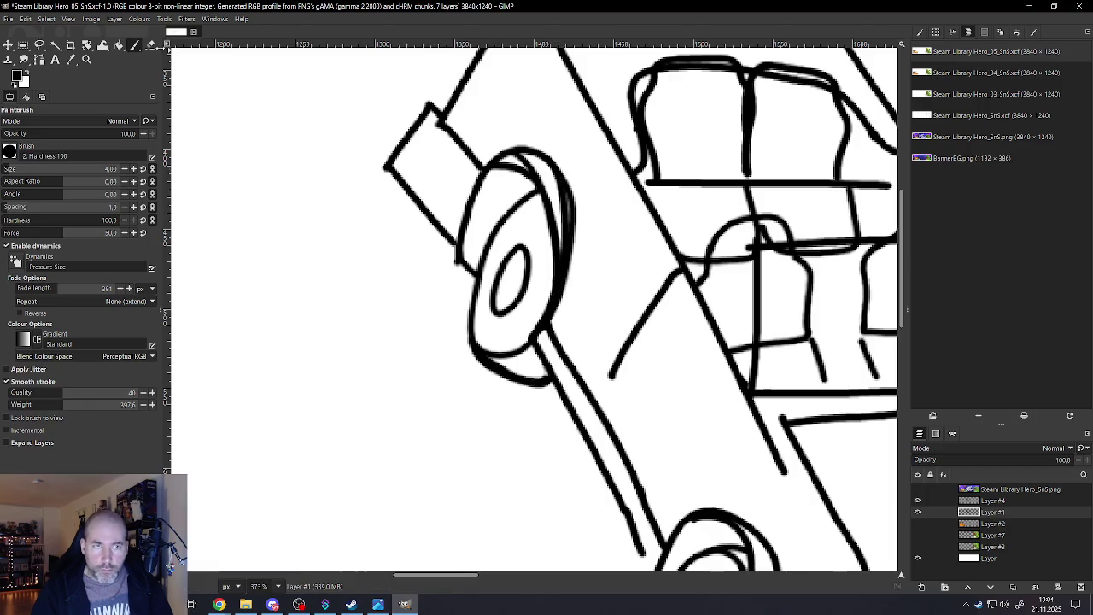
left_click(150, 45)
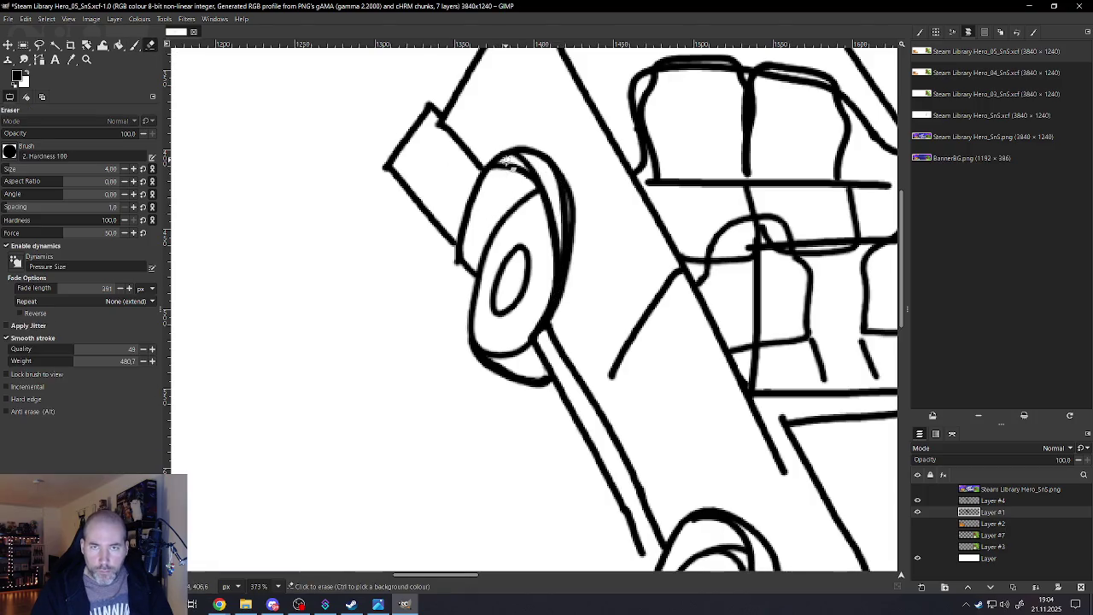
left_click_drag(531, 183, 540, 205)
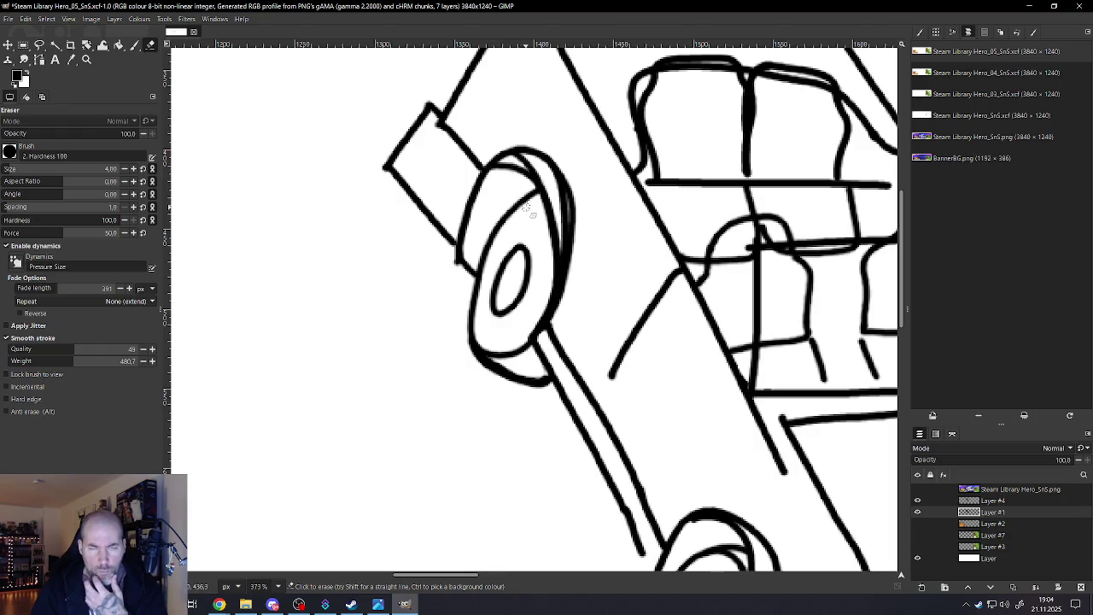
On Layer #4, erase the extra stroke of the wheel's doubled top outline
left_click(982, 501)
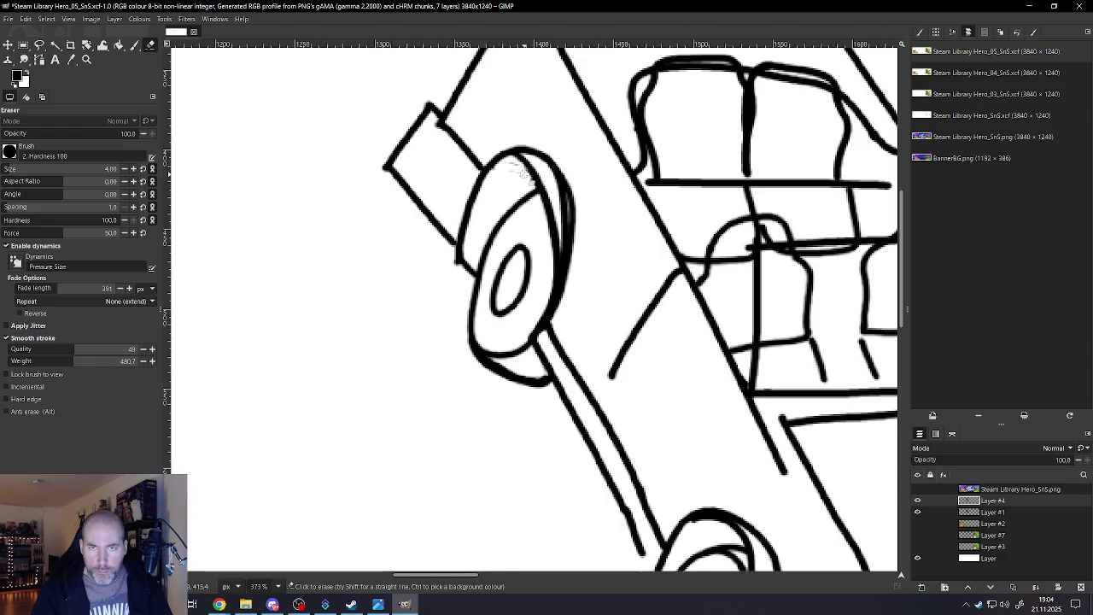
left_click_drag(509, 173, 527, 180)
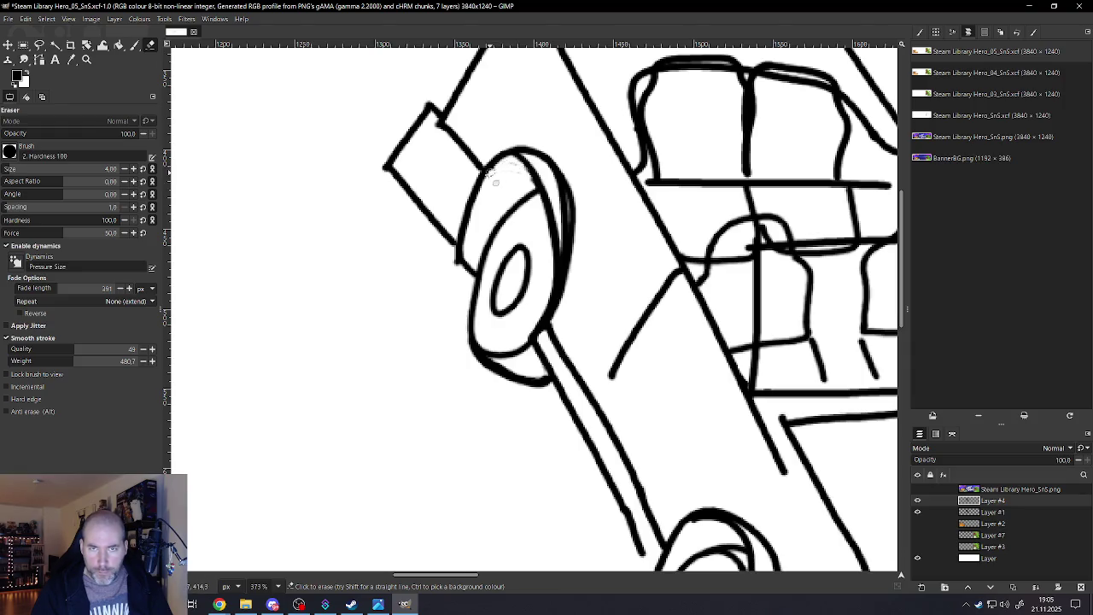
scroll(510, 162, "down", 3, "ctrl")
scroll(555, 213, "down", 3, "ctrl")
scroll(597, 261, "down", 3, "ctrl")
scroll(589, 258, "up", 4, "ctrl")
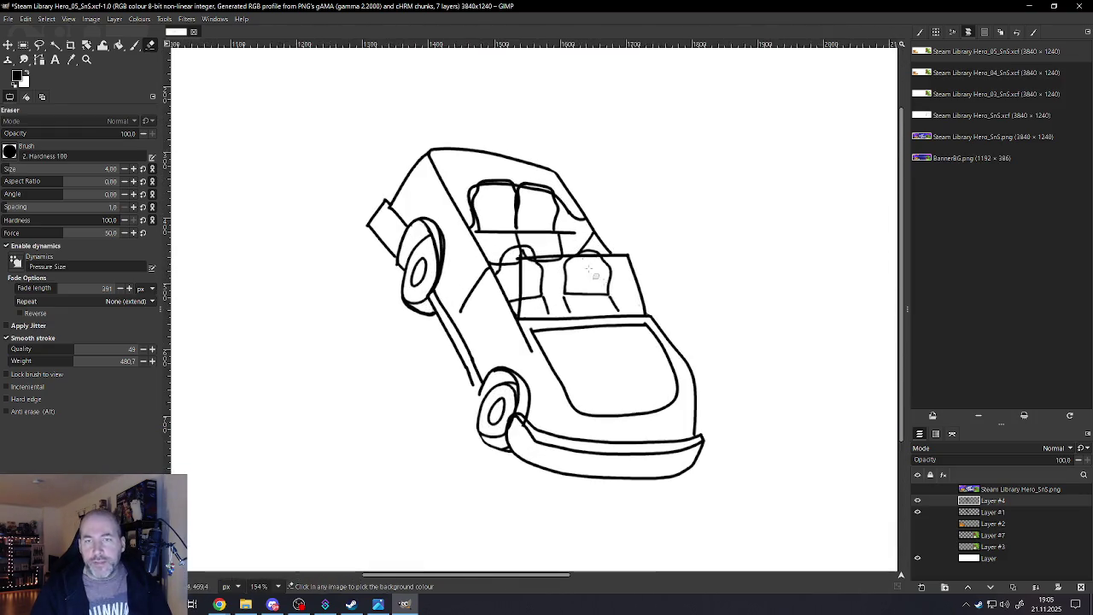
Merge Layer #4 down into the drawing layer beneath it
right_click(984, 497)
left_click(909, 293)
scroll(418, 248, "up", 2, "ctrl")
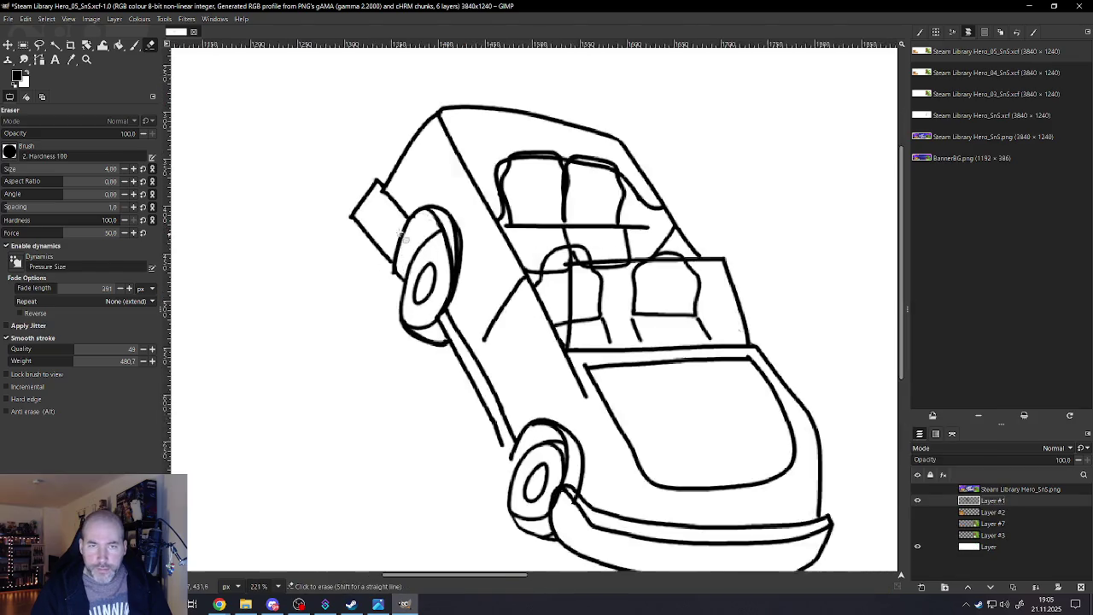
scroll(412, 214, "up", 2, "ctrl")
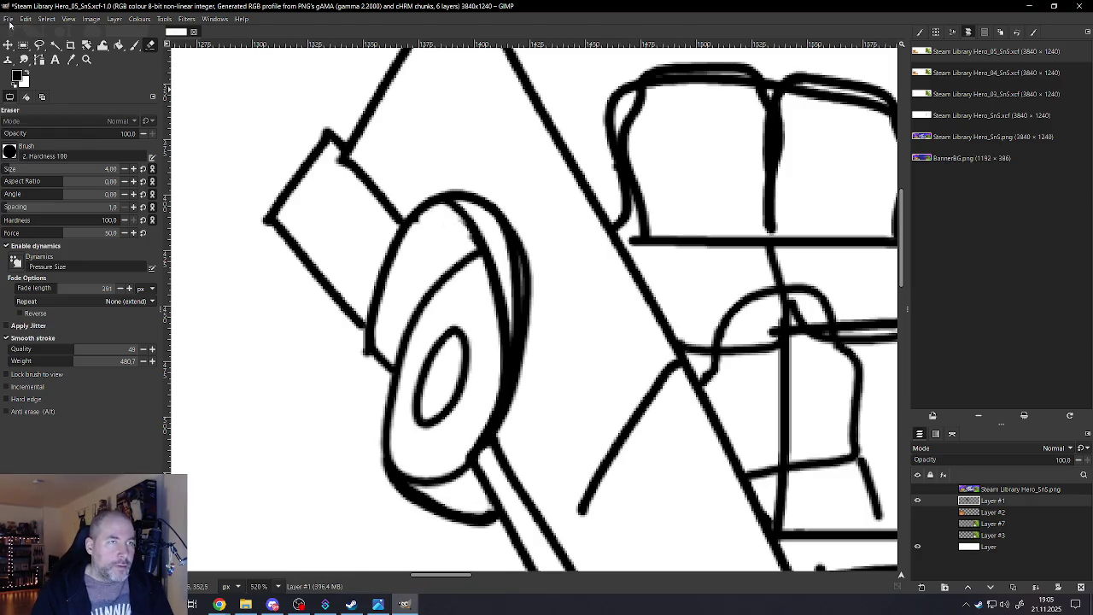
Save the image as Steam Library Hero_05_SnS.xcf
left_click(9, 19)
left_click(68, 148)
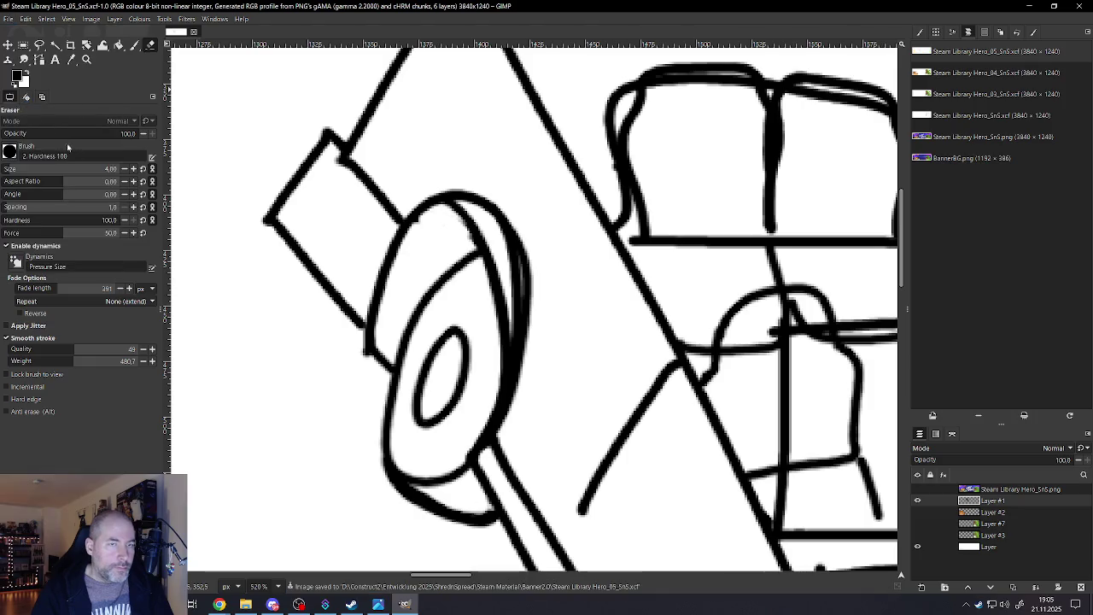
scroll(541, 288, "down", 2)
scroll(542, 288, "down", 2)
scroll(598, 333, "down", 1)
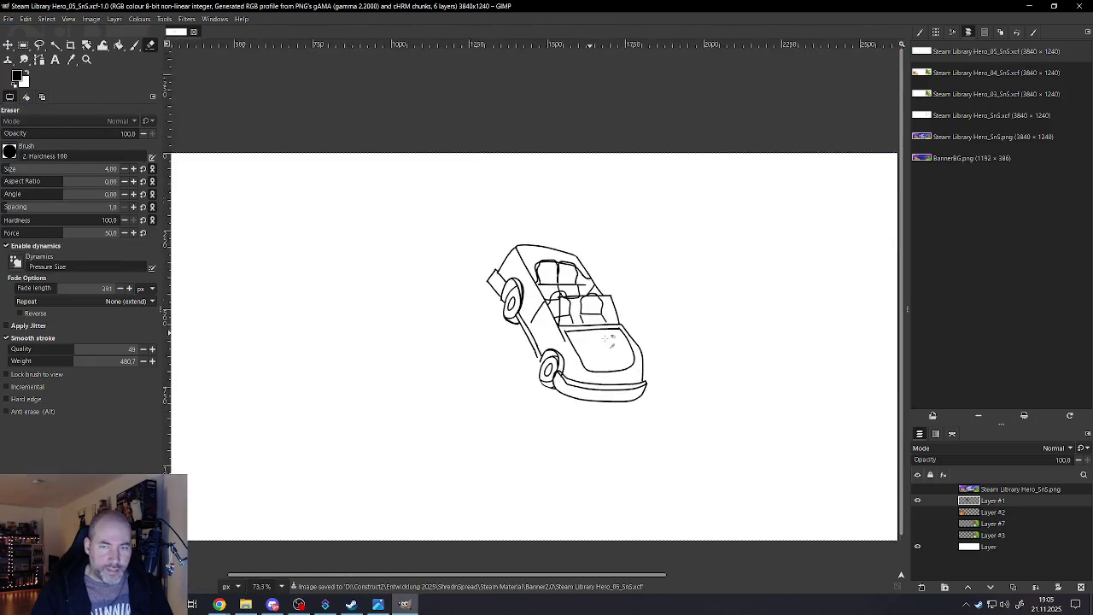
Extend the lower-left side line down with the Paintbrush and join it to the lower front wheel
scroll(608, 339, "up", 2)
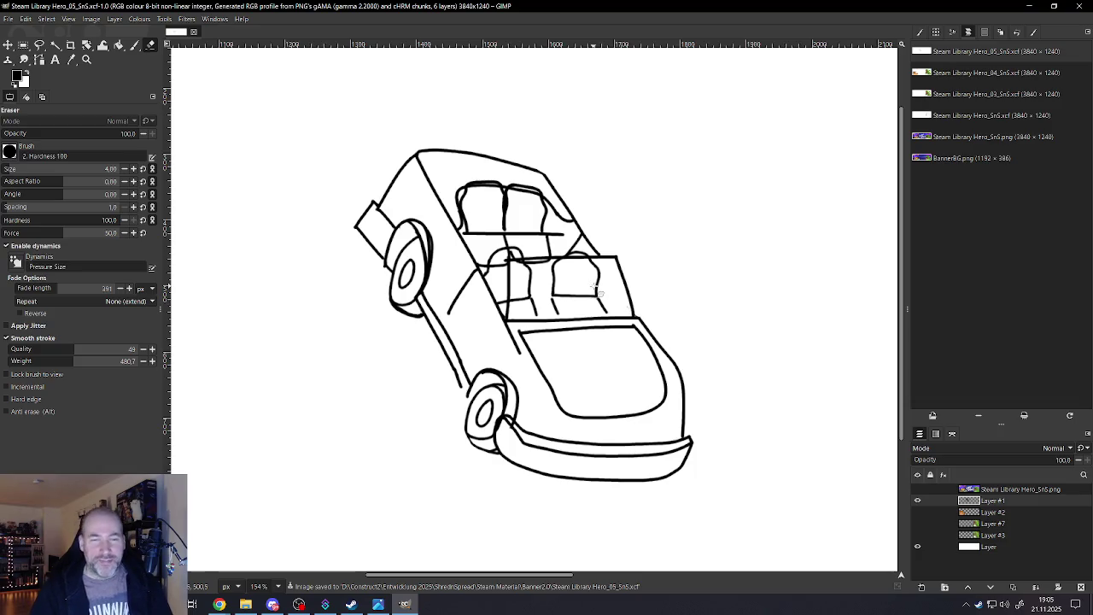
scroll(469, 346, "up", 1)
scroll(470, 350, "up", 1)
scroll(474, 376, "up", 1)
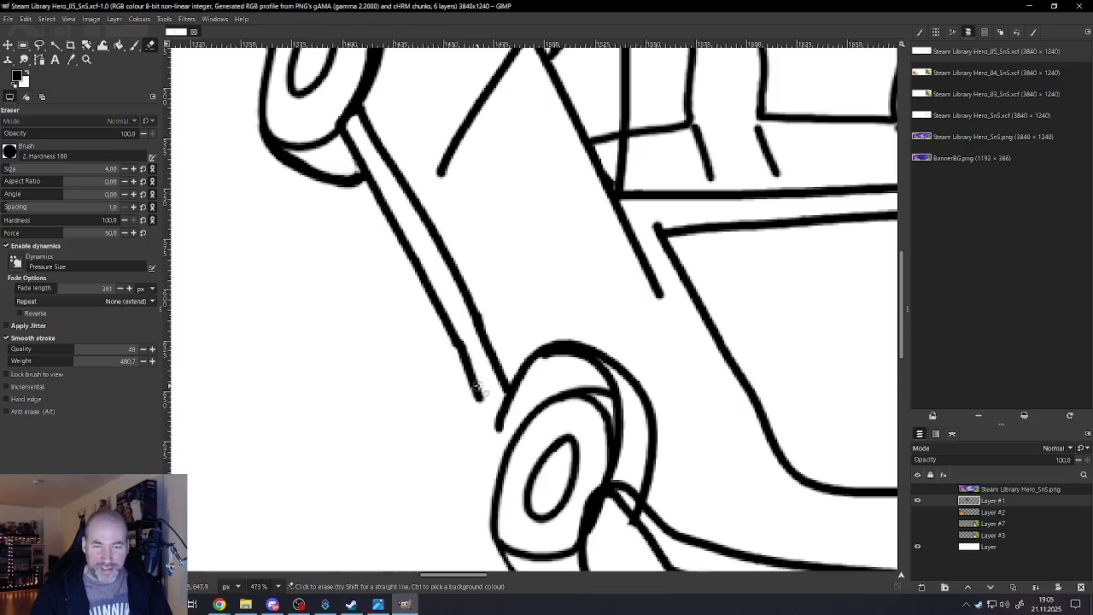
left_click(135, 45)
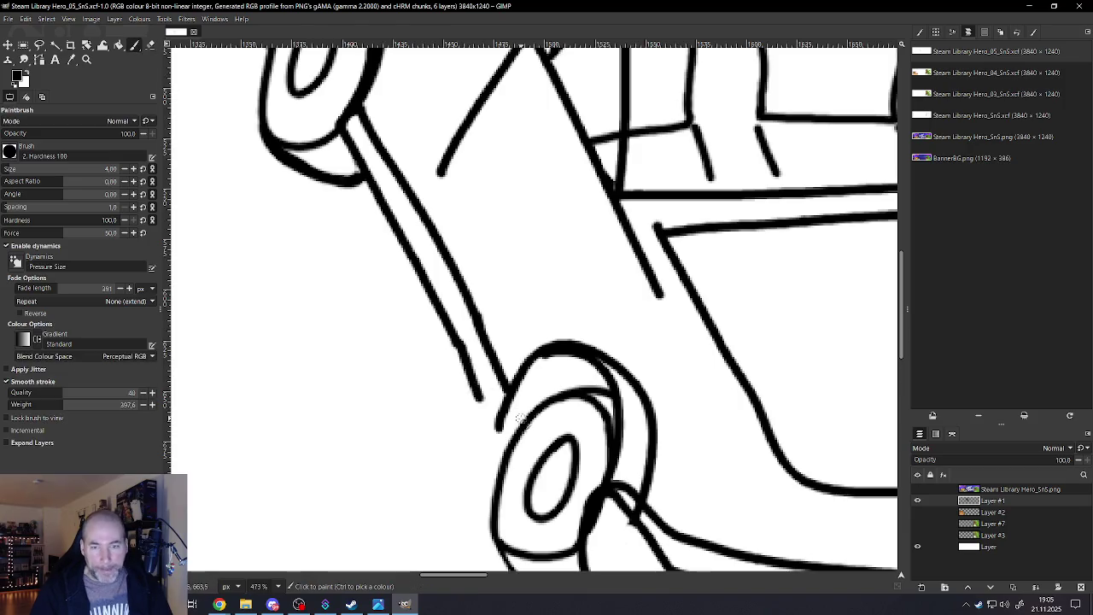
left_click_drag(477, 394, 499, 429)
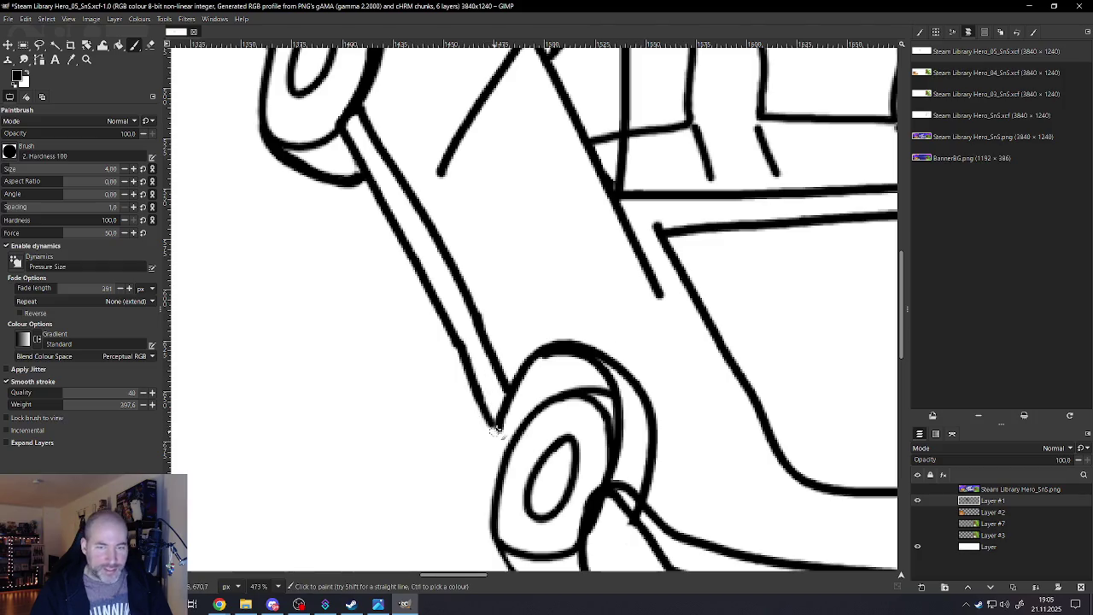
left_click_drag(499, 429, 511, 436)
scroll(515, 437, "down", 3)
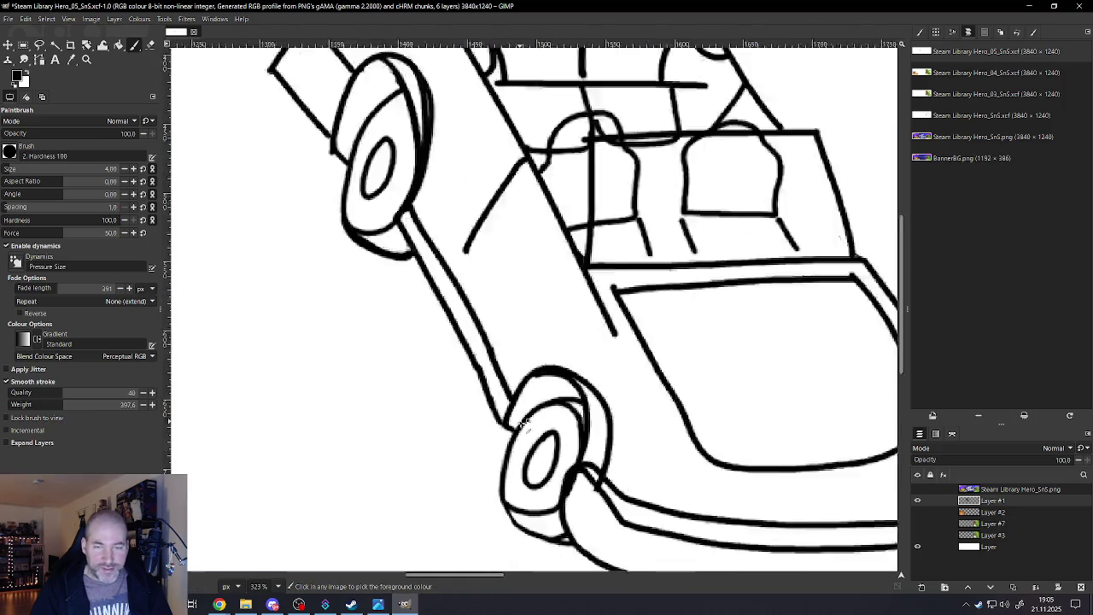
scroll(546, 437, "down", 2)
scroll(580, 437, "down", 2)
scroll(609, 438, "down", 1)
scroll(696, 453, "up", 1)
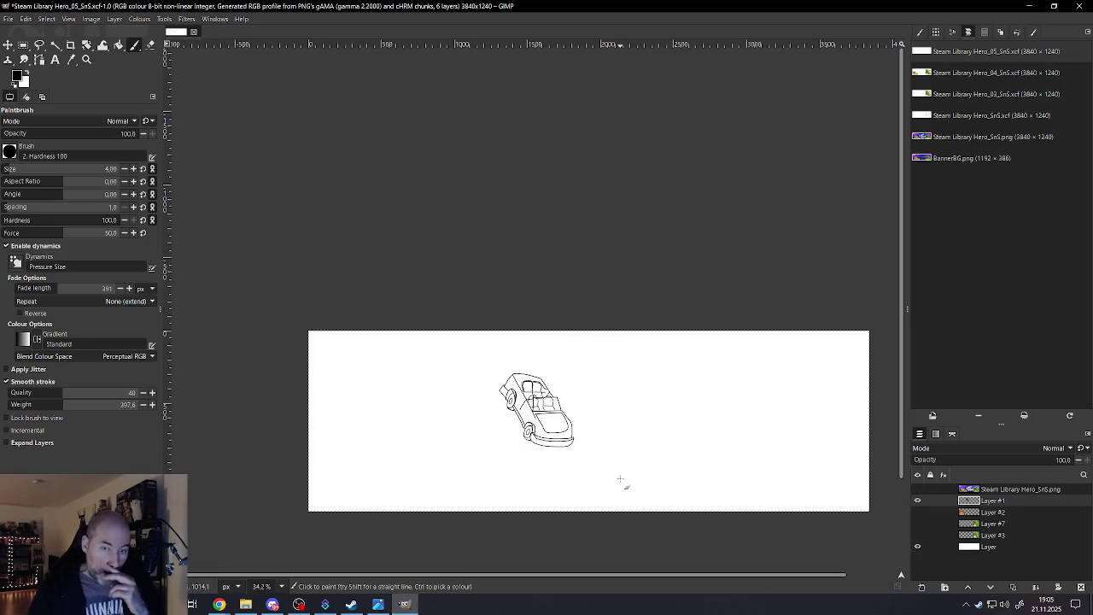
Sketch a small handle shape on the car's side with the size-4 Paintbrush on Layer #1
scroll(538, 409, "up", 1)
scroll(530, 393, "up", 2)
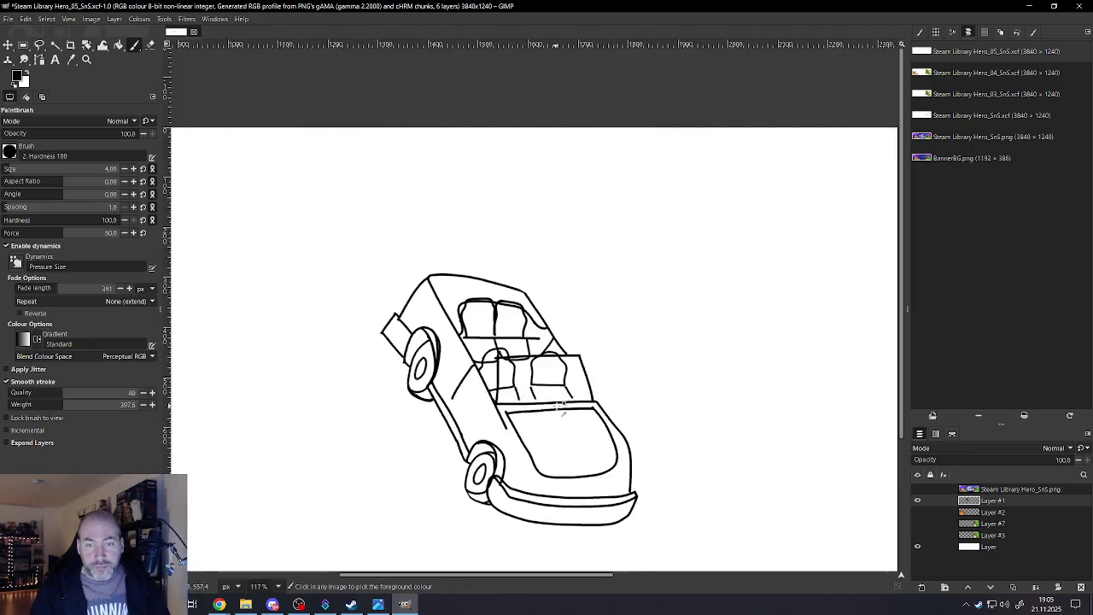
scroll(512, 359, "up", 1)
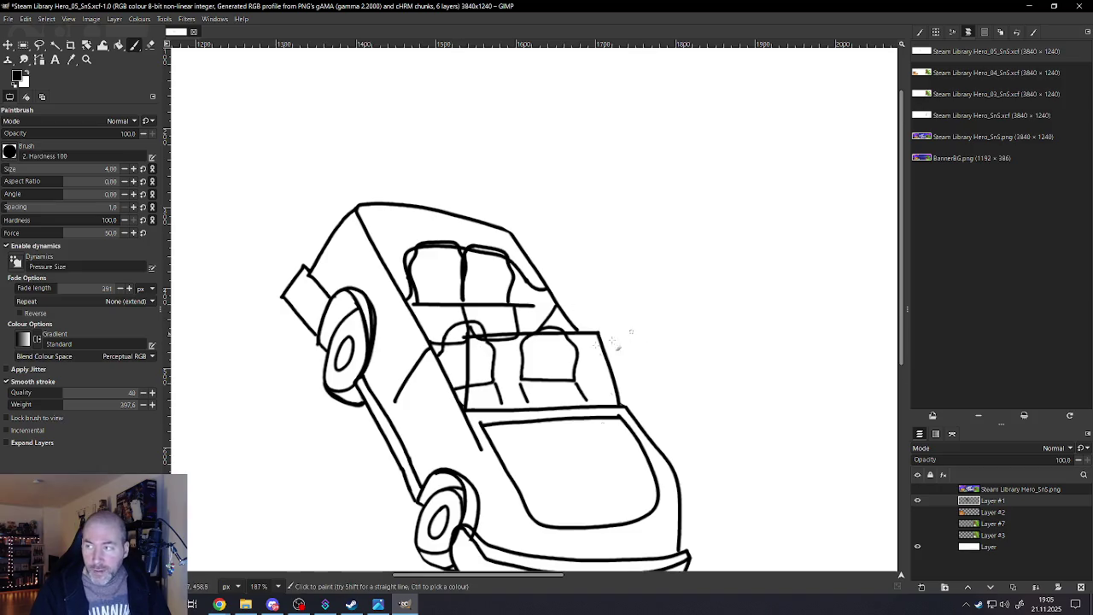
scroll(461, 392, "up", 2)
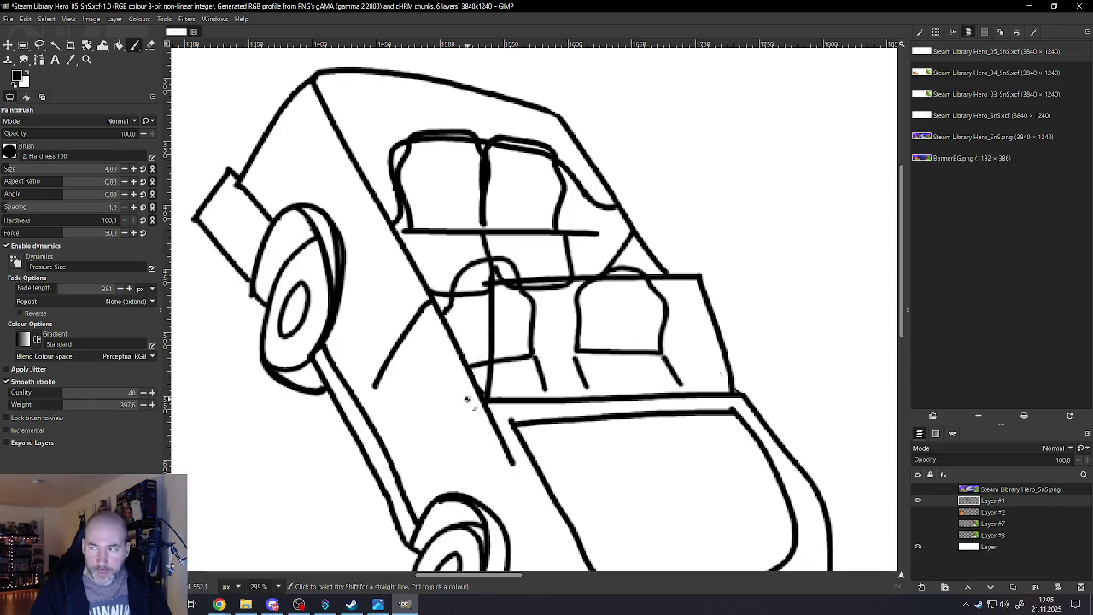
left_click_drag(461, 416, 447, 402)
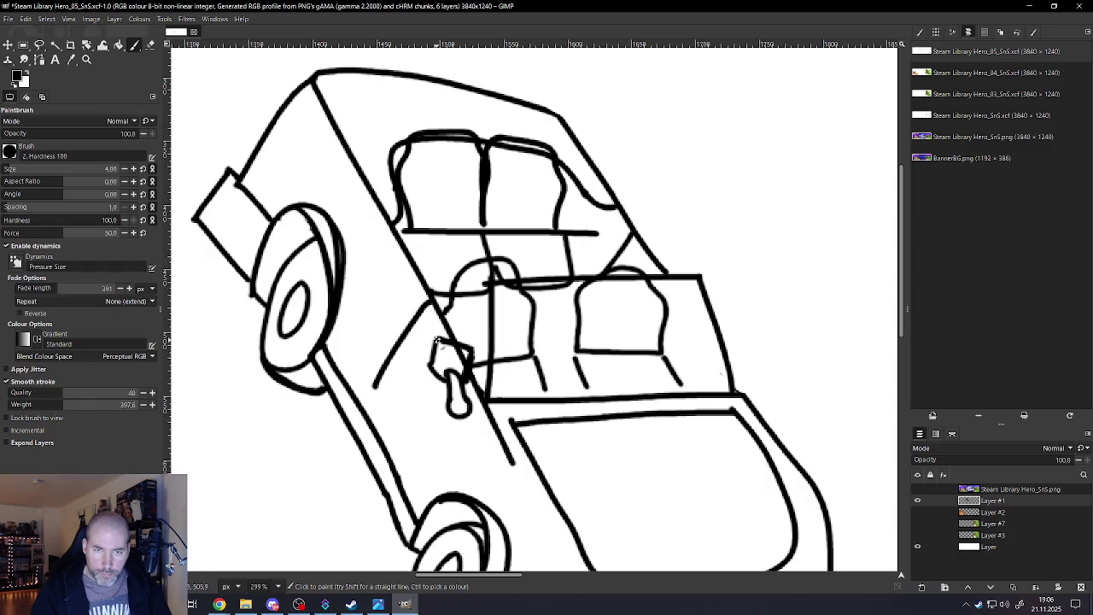
Touch up the handle outline, then zoom in on the rear of the car
scroll(431, 376, "down", 2, "ctrl")
scroll(478, 384, "down", 3, "ctrl")
scroll(560, 397, "up", 1, "ctrl")
scroll(553, 397, "up", 2, "ctrl")
scroll(553, 397, "up", 1, "ctrl")
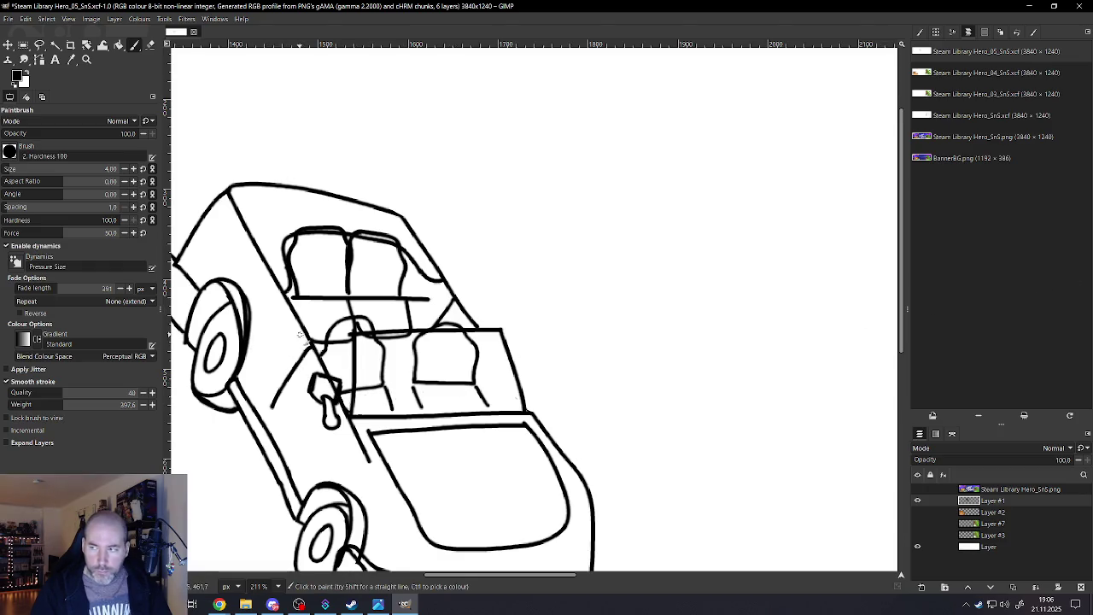
scroll(299, 336, "down", 1, "ctrl")
scroll(298, 333, "up", 1, "ctrl")
scroll(297, 308, "up", 2, "ctrl")
scroll(295, 273, "up", 2, "ctrl")
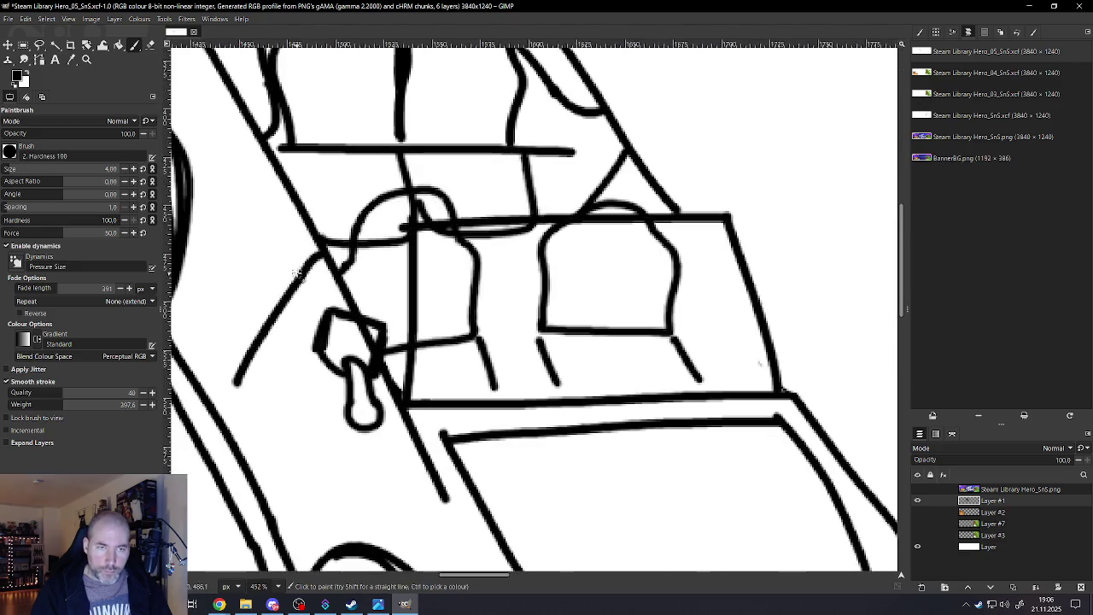
mouse_move(305, 286)
left_mouse_down()
mouse_move(315, 302)
mouse_move(332, 297)
left_mouse_up()
scroll(332, 296, "down", 2, "ctrl")
scroll(350, 341, "down", 4, "ctrl")
scroll(372, 375, "down", 4, "ctrl")
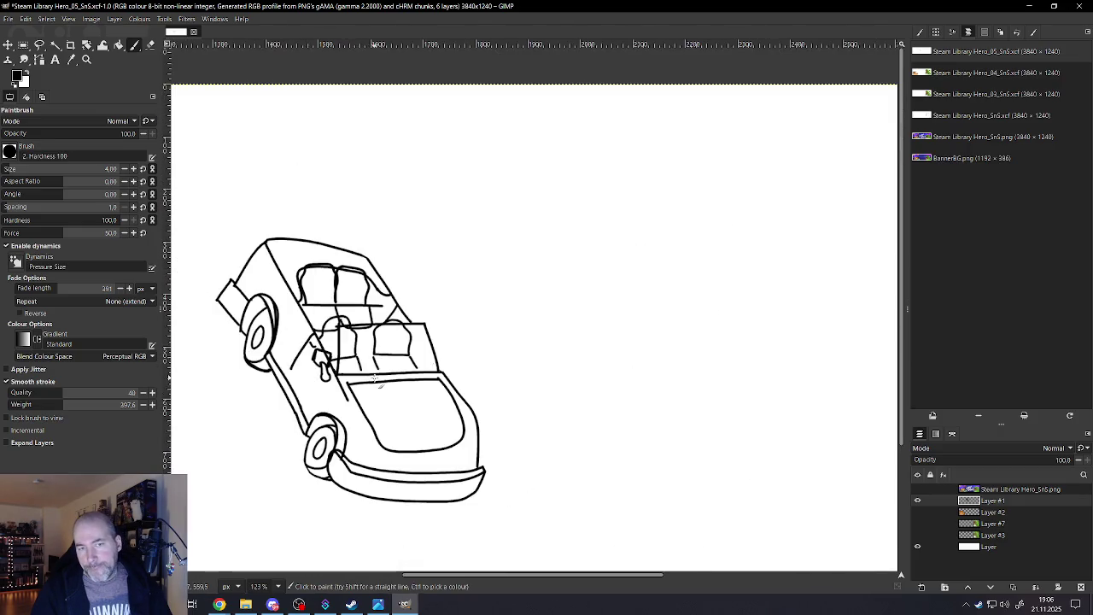
key("ctrl")
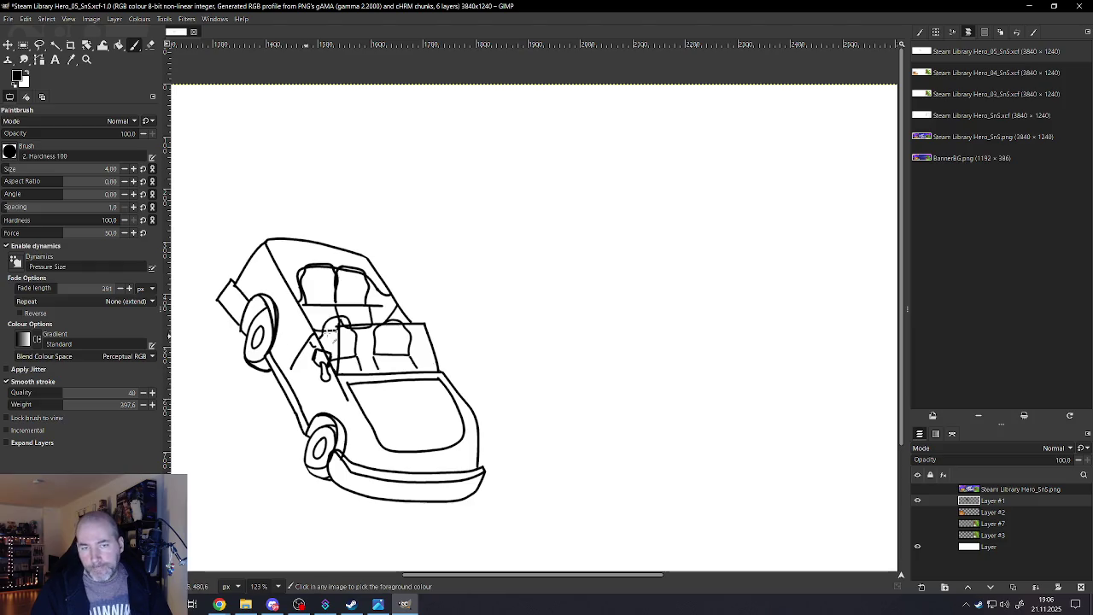
key("ctrl")
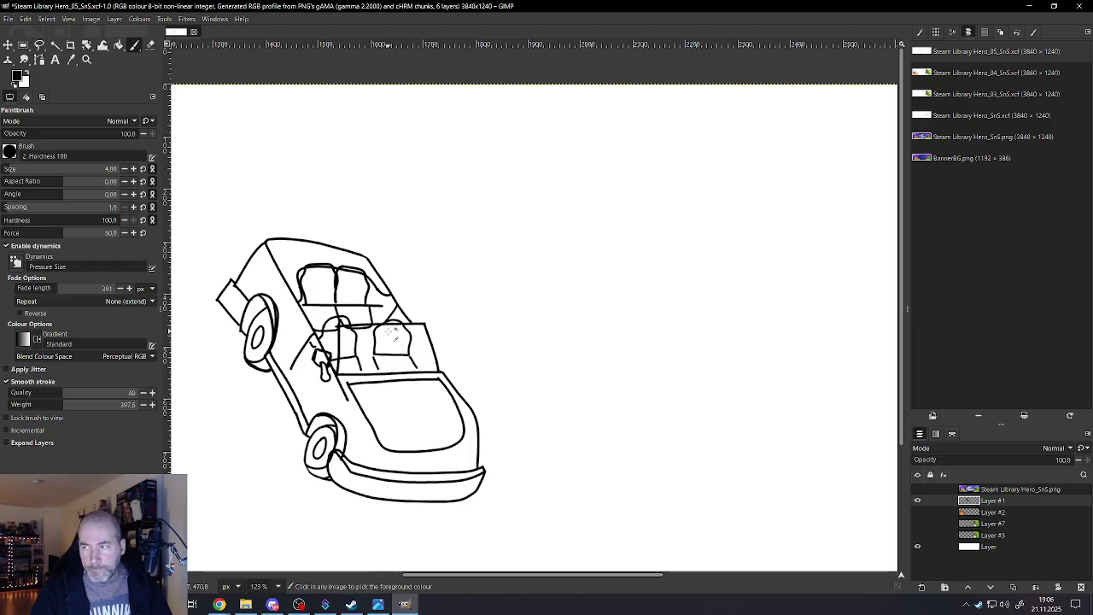
scroll(373, 337, "up", 2)
scroll(321, 279, "up", 1)
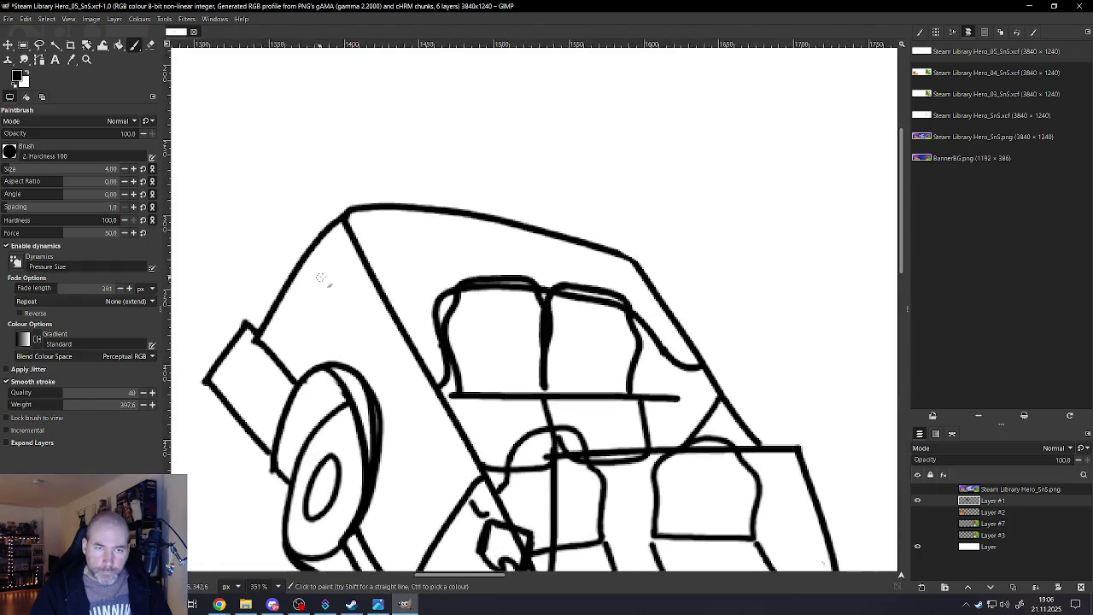
Close the small circle on the rear panel, discarding a short line drawn above it
left_click_drag(324, 272, 328, 265)
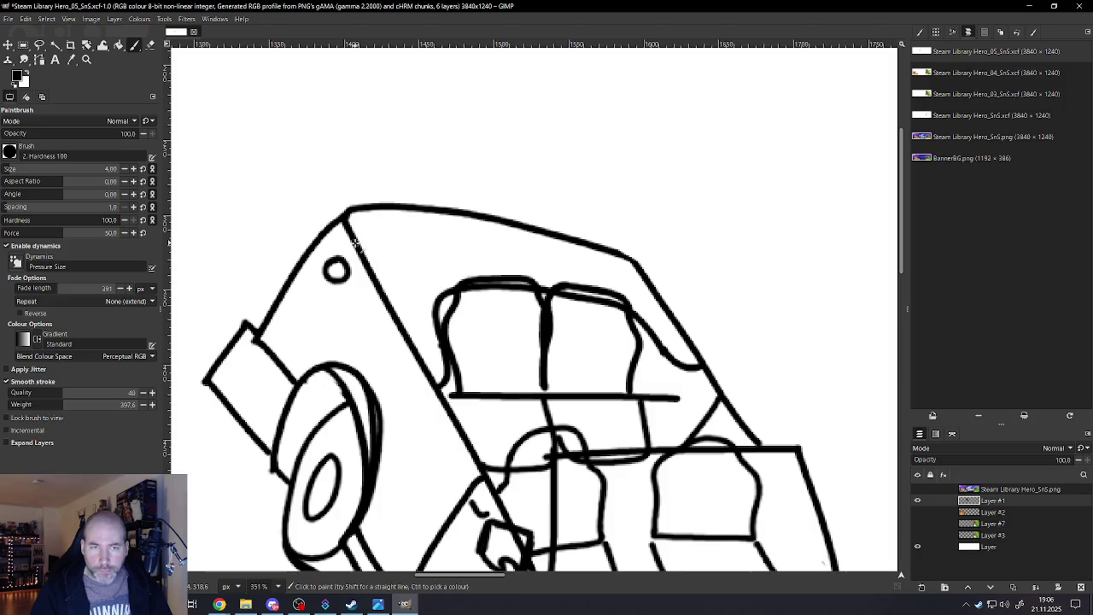
left_click_drag(345, 243, 307, 255)
scroll(303, 256, "down", 2)
scroll(303, 256, "down", 2)
scroll(325, 269, "up", 2)
scroll(352, 282, "up", 3)
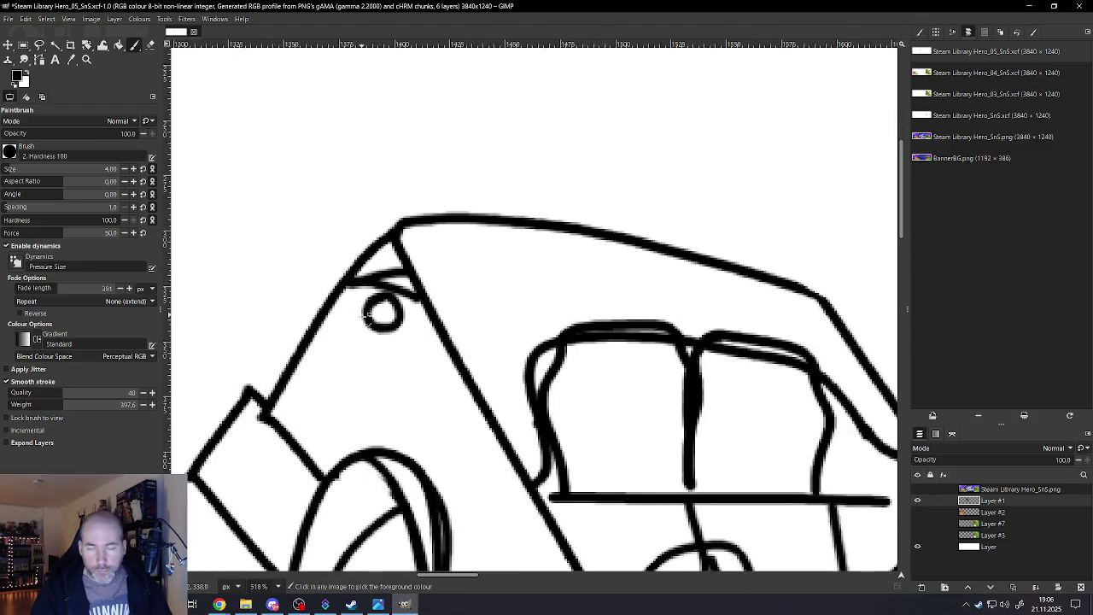
key("ctrl+z")
key("ctrl+z")
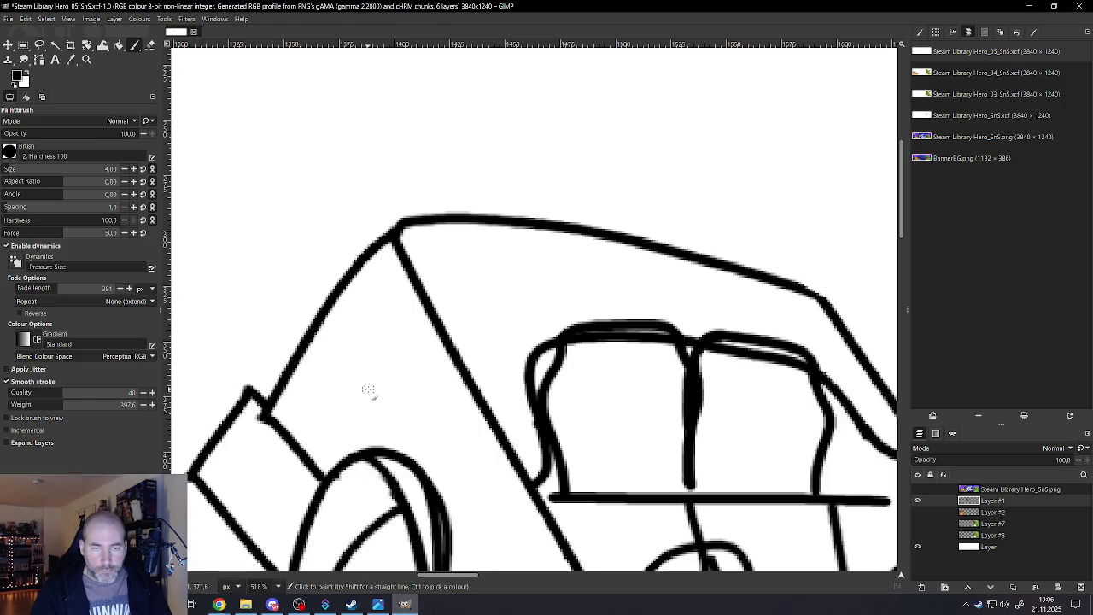
scroll(399, 421, "down", 2)
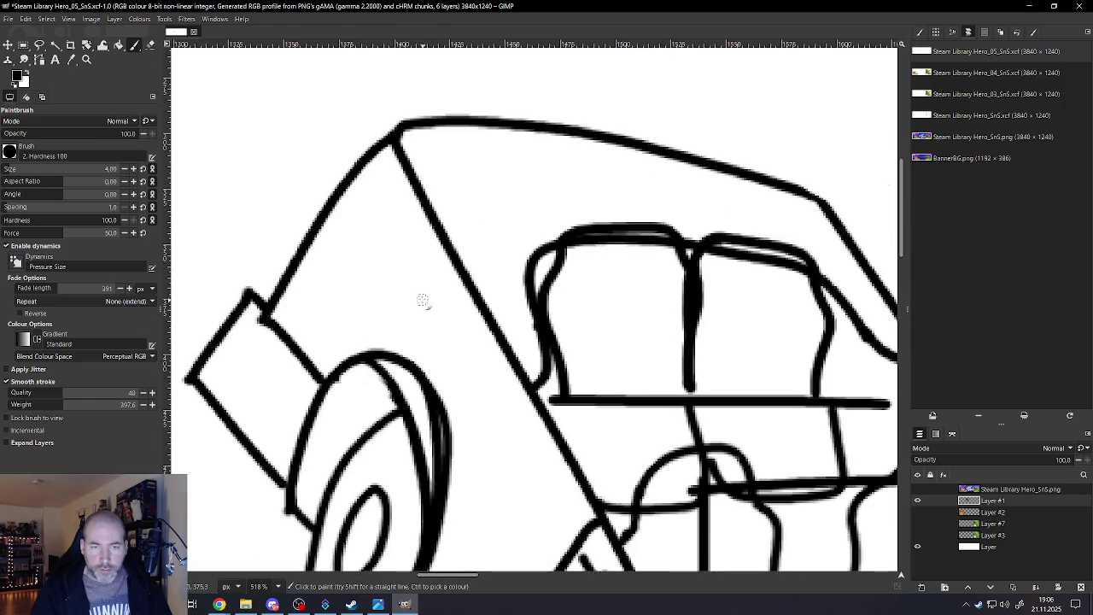
Hatch the small triangle in the top-left corner, discarding a stray ellipse and curve
mouse_move(395, 284)
left_mouse_down()
mouse_move(384, 304)
mouse_move(398, 285)
mouse_move(393, 300)
mouse_move(407, 305)
mouse_move(397, 282)
left_mouse_up()
key("ctrl+z")
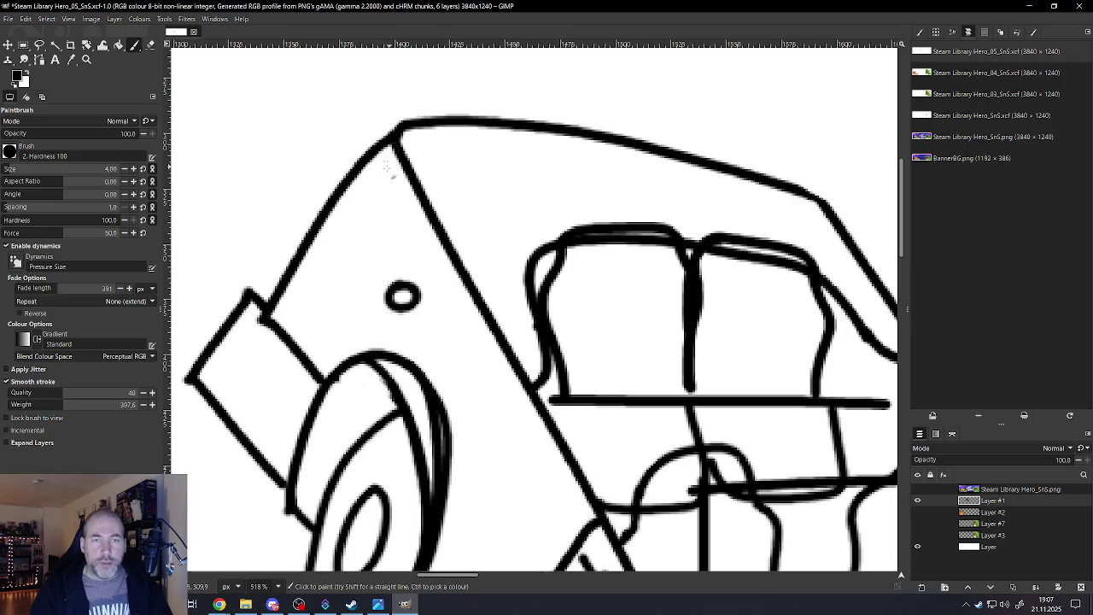
left_click_drag(349, 187, 443, 242)
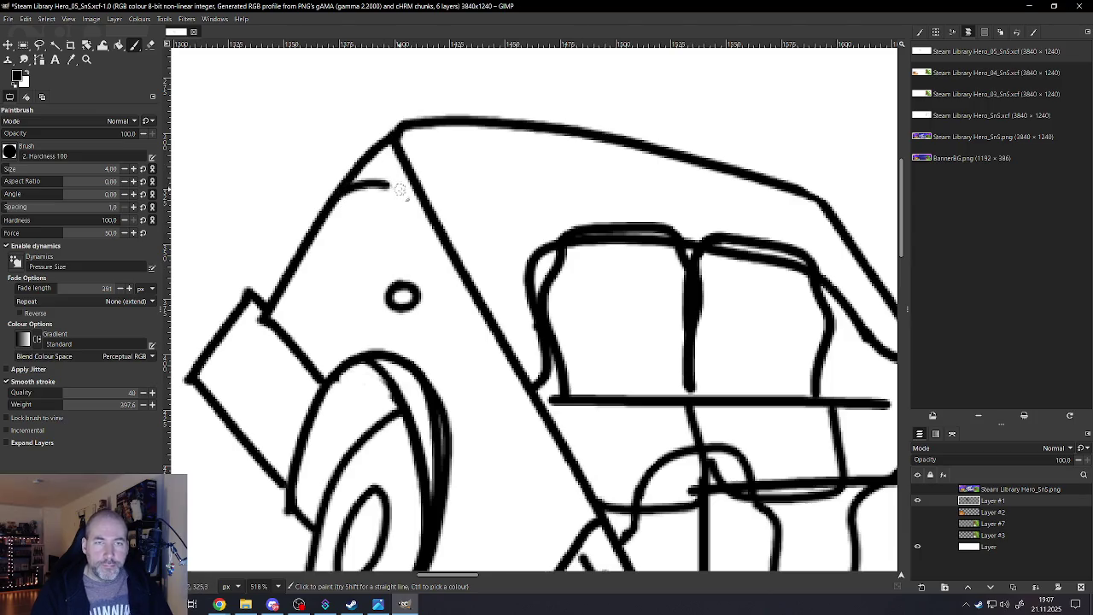
key("ctrl+z")
left_click_drag(330, 203, 427, 199)
left_click_drag(355, 177, 420, 200)
left_click_drag(376, 152, 424, 209)
Draw a curved line rightward along the roof, just inside the top edge
scroll(411, 231, "down", 5, "ctrl")
scroll(412, 230, "down", 3, "ctrl")
scroll(462, 303, "down", 2, "ctrl")
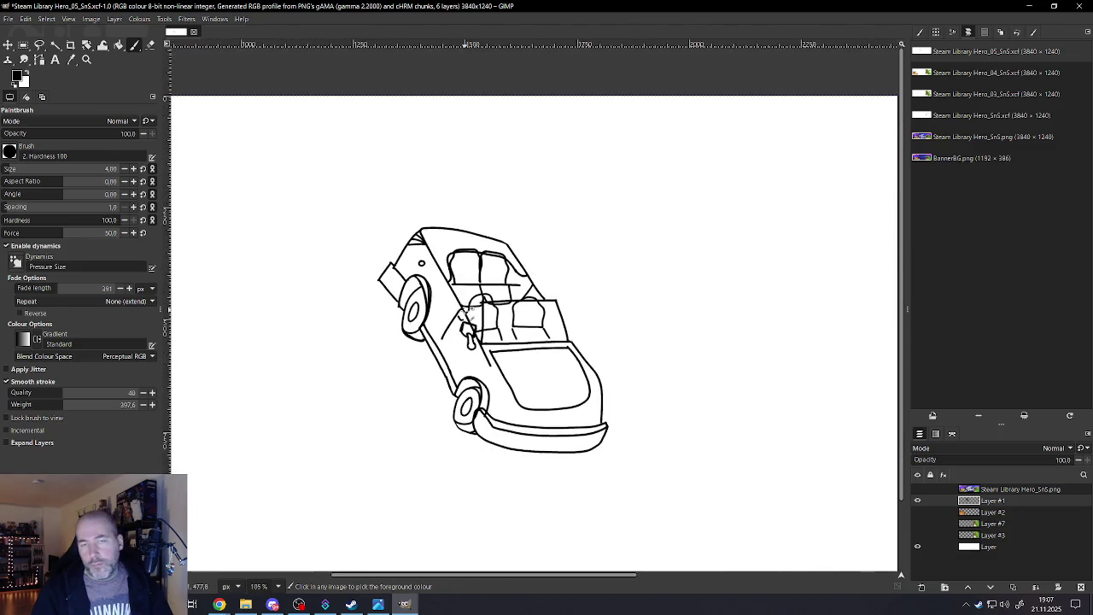
scroll(462, 303, "down", 2, "ctrl")
scroll(469, 265, "up", 4, "ctrl")
scroll(469, 265, "up", 2, "ctrl")
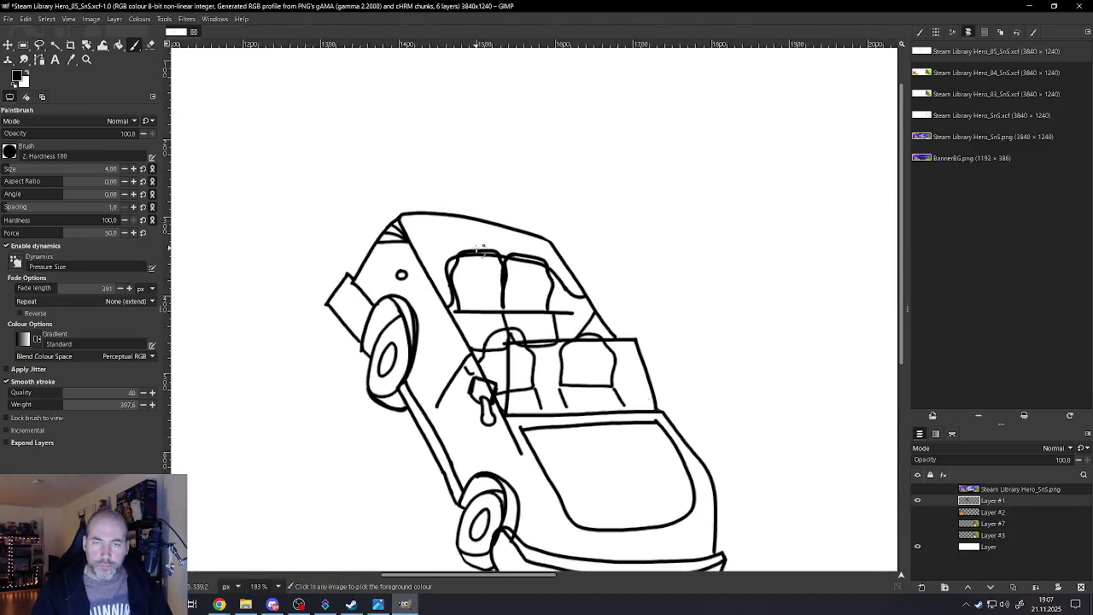
scroll(455, 233, "up", 4, "ctrl")
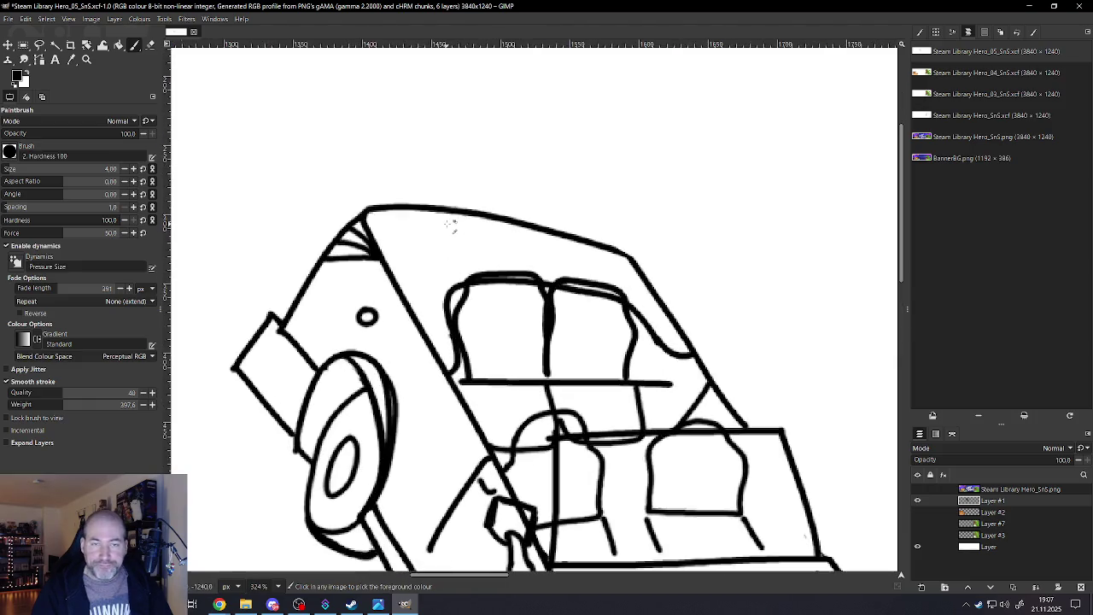
left_click_drag(442, 256, 613, 269)
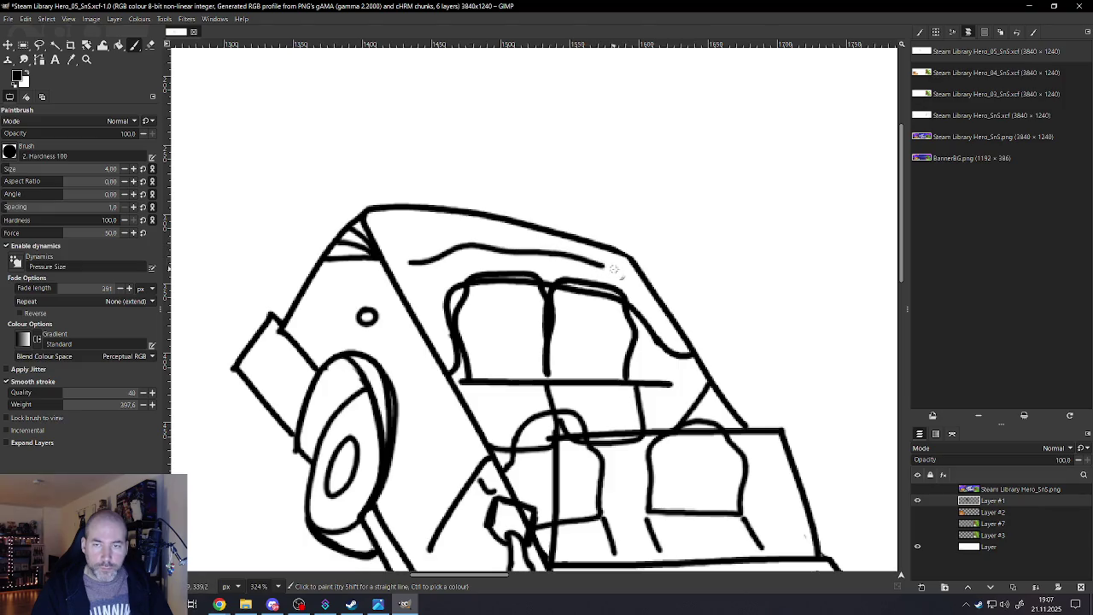
scroll(605, 314, "down", 4, "ctrl")
scroll(606, 313, "down", 4, "ctrl")
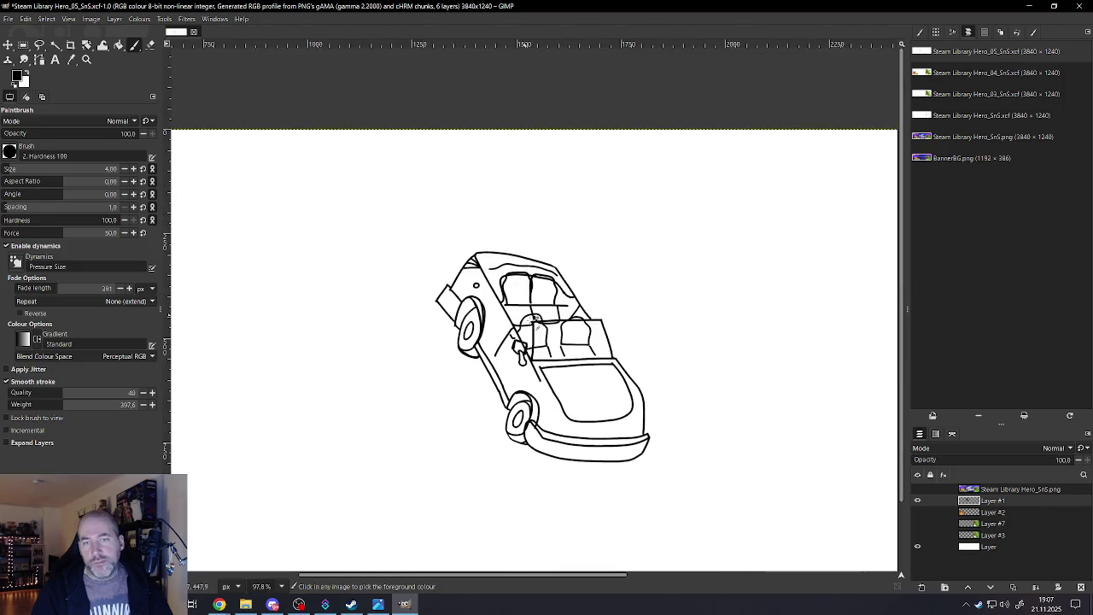
Zoom in and draw a black vertical stroke beside the front seat, hooked toward the seat back
scroll(617, 408, "up", 1, "ctrl")
scroll(615, 407, "up", 2, "ctrl")
scroll(619, 407, "up", 1, "ctrl")
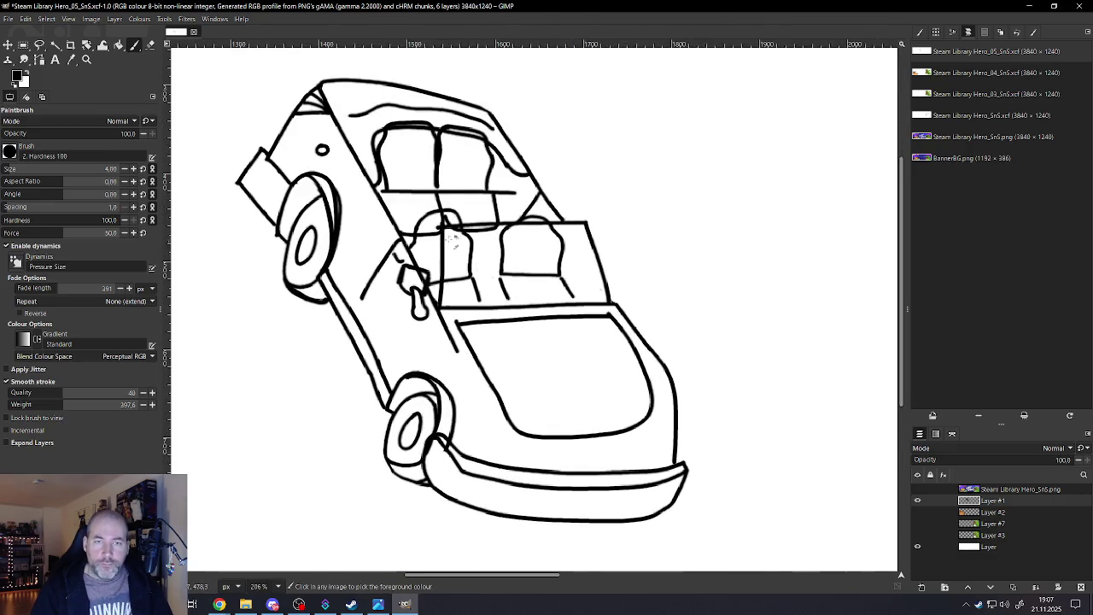
scroll(440, 221, "up", 3, "ctrl")
scroll(429, 213, "up", 2, "ctrl")
left_click_drag(422, 215, 411, 380)
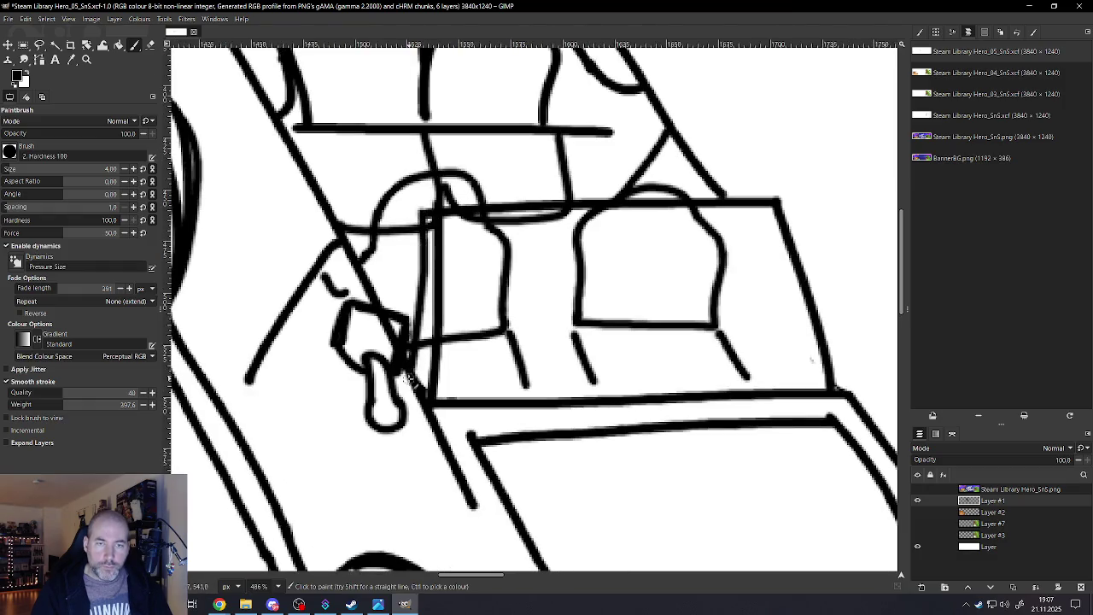
mouse_move(419, 211)
left_mouse_down()
mouse_move(427, 189)
mouse_move(787, 181)
mouse_move(777, 198)
mouse_move(786, 192)
mouse_move(811, 242)
mouse_move(853, 401)
left_mouse_up()
Trace the windshield's right edge with a black Paintbrush stroke
scroll(852, 401, "down", 3)
scroll(768, 325, "down", 3)
scroll(782, 341, "down", 2)
scroll(817, 301, "up", 2)
scroll(817, 301, "up", 3)
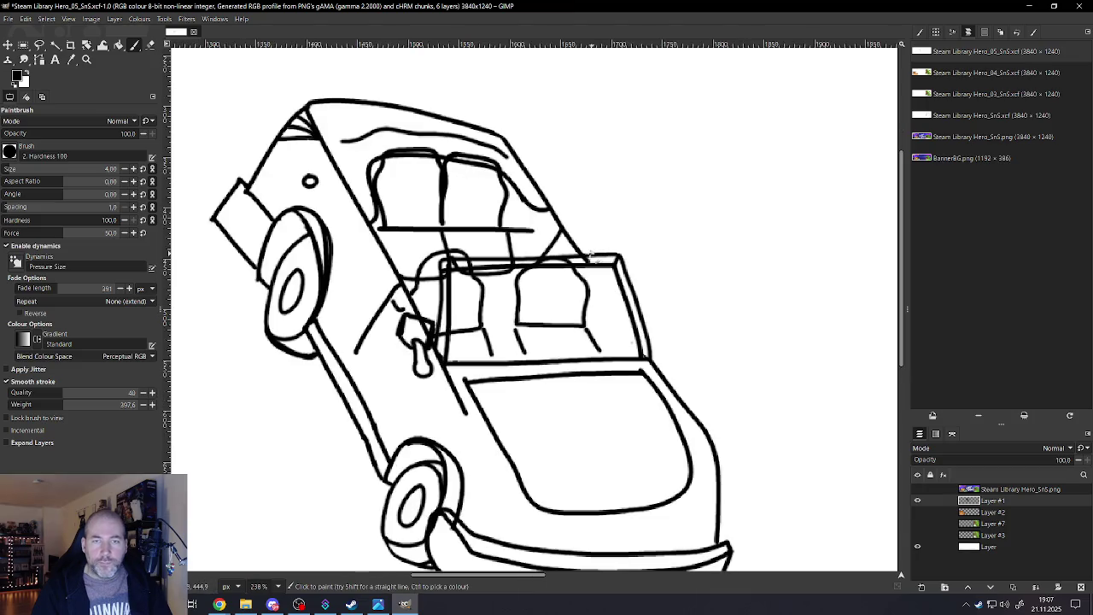
scroll(590, 254, "down", 2)
scroll(584, 268, "up", 2)
scroll(590, 276, "up", 2)
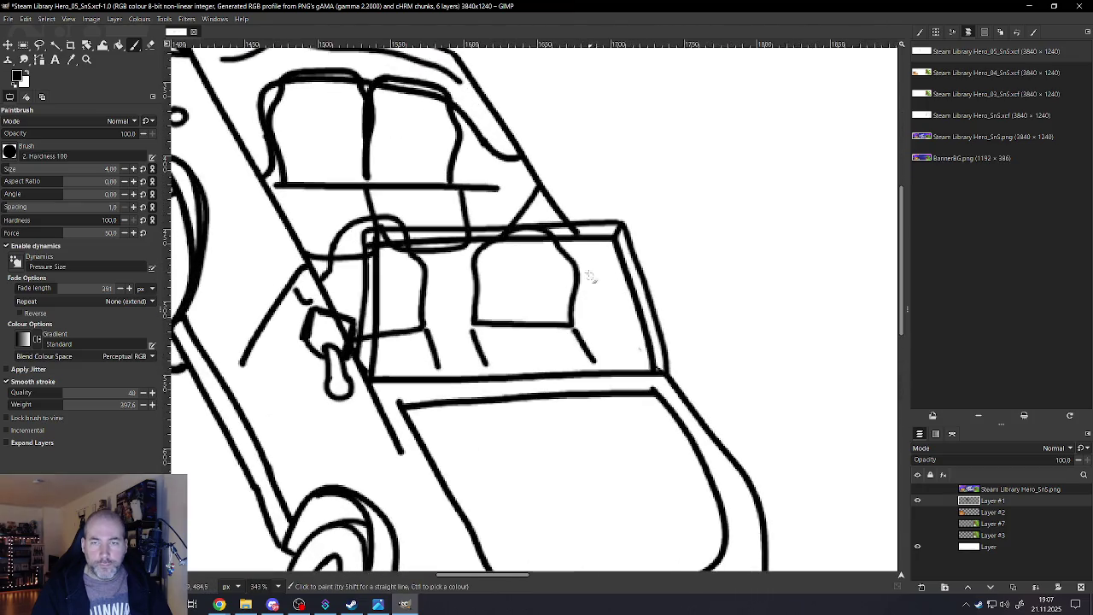
left_click_drag(595, 276, 645, 369)
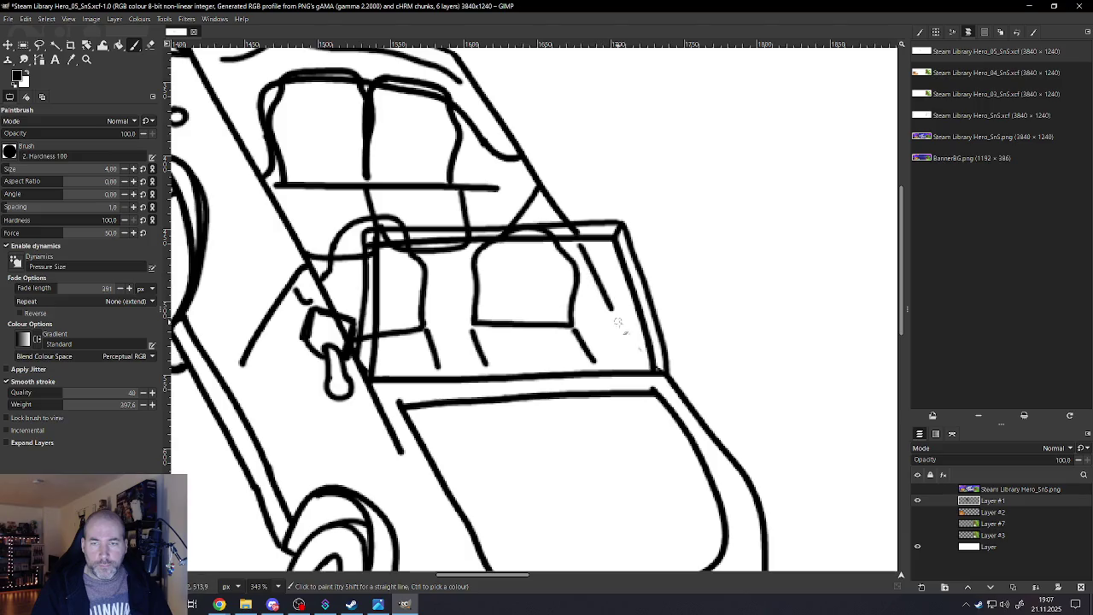
Add a black line along the lower edge of the rear bumper bracket
scroll(576, 303, "down", 4)
scroll(577, 303, "down", 3)
scroll(646, 317, "up", 1)
scroll(646, 316, "up", 1)
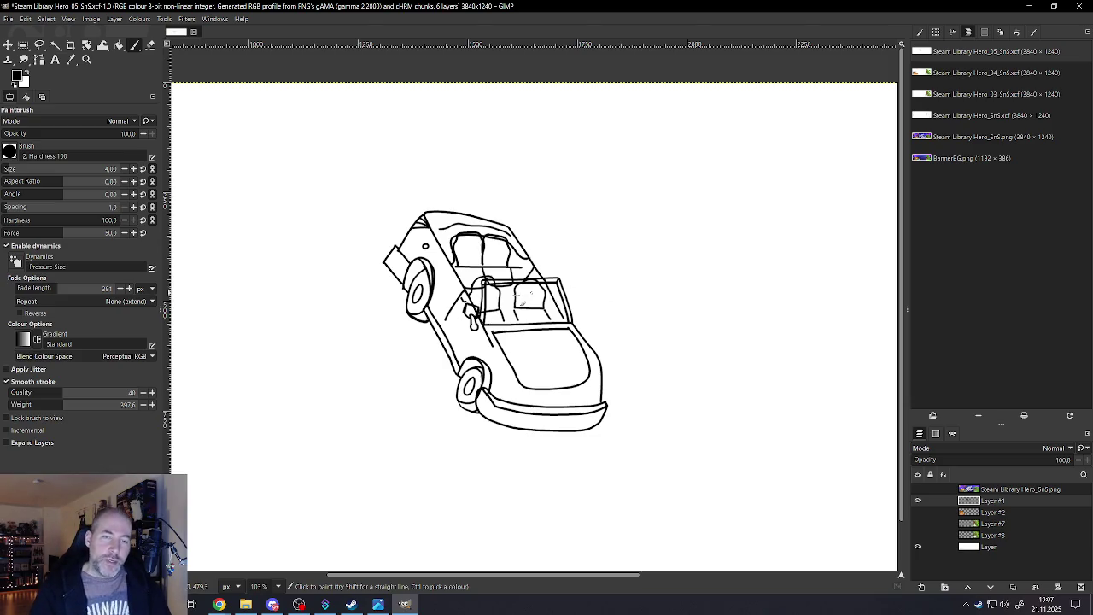
scroll(387, 258, "up", 1)
scroll(387, 258, "up", 2)
scroll(387, 258, "up", 1)
scroll(387, 258, "up", 1)
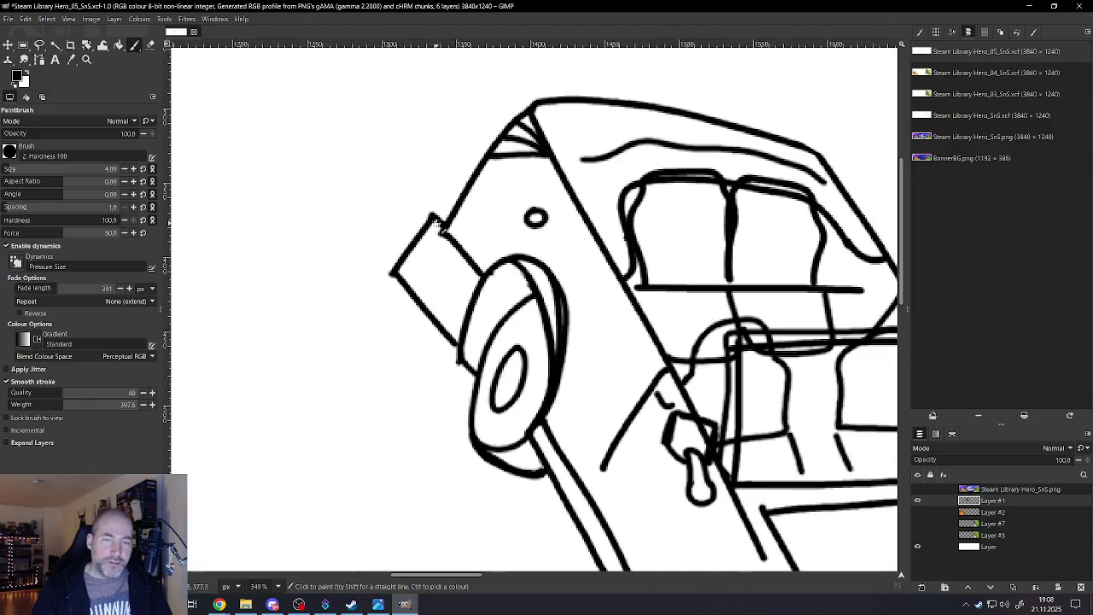
scroll(445, 222, "down", 1)
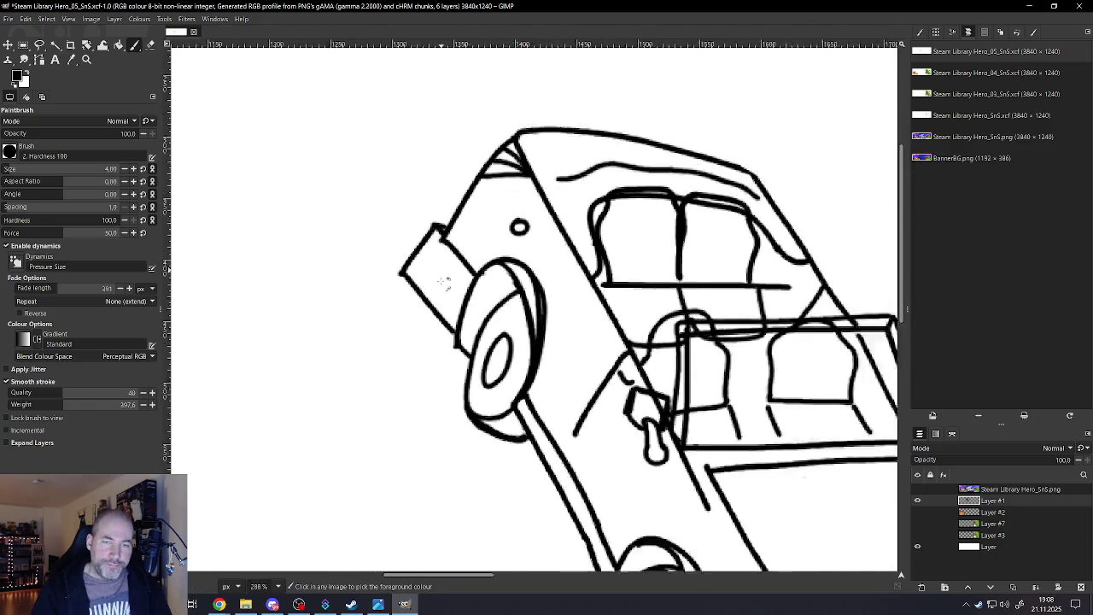
scroll(450, 295, "down", 1)
scroll(450, 304, "up", 1)
scroll(450, 307, "up", 2)
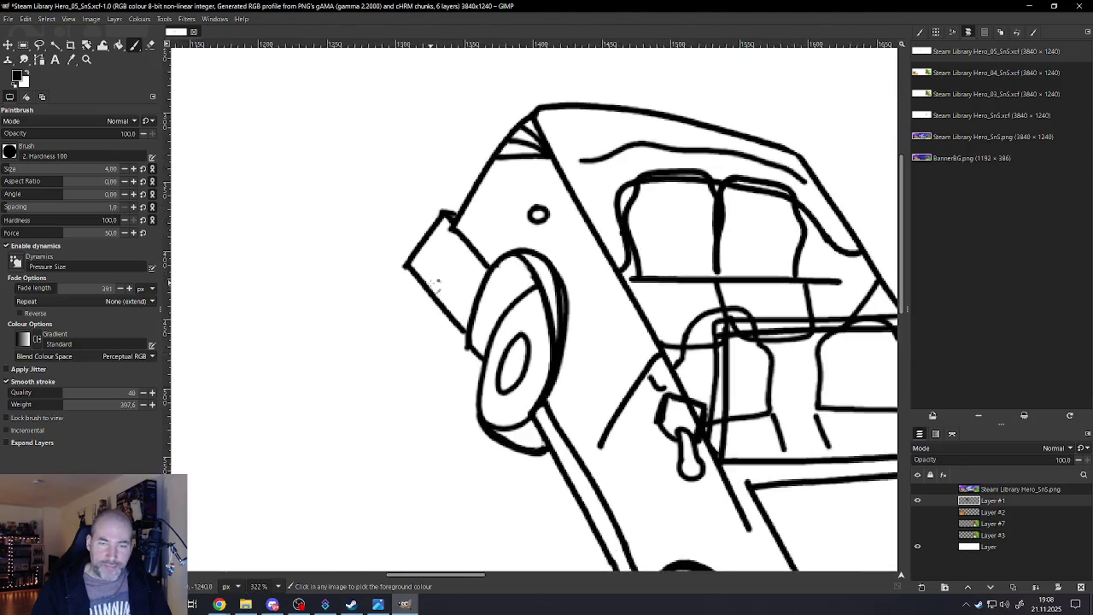
left_click_drag(469, 313, 419, 248)
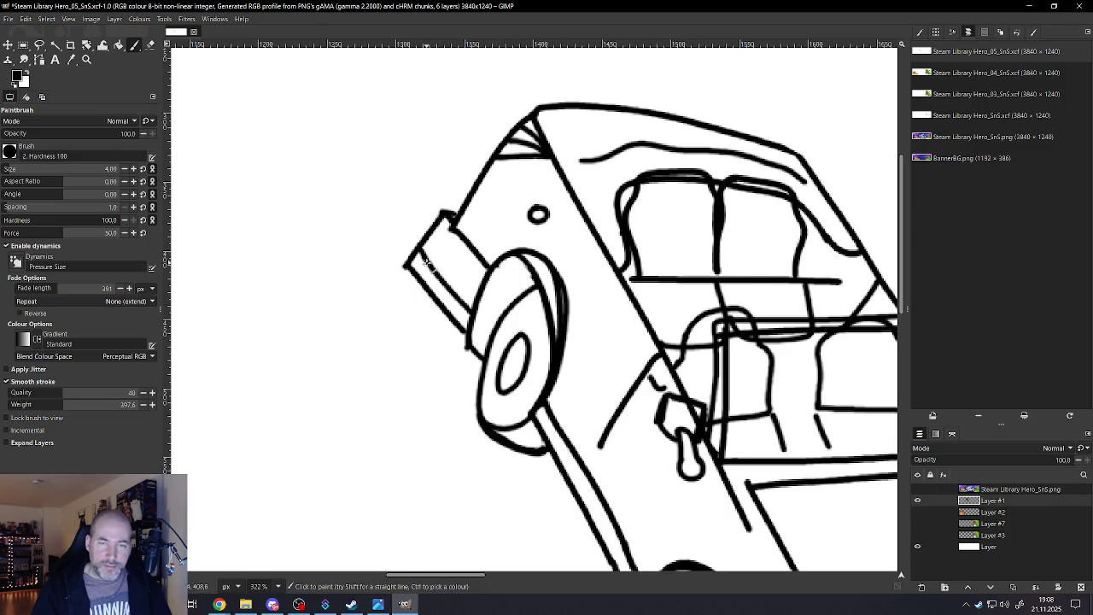
Switch to the Eraser at size 16 and erase the bracket outline's lower-left end
left_click(151, 44)
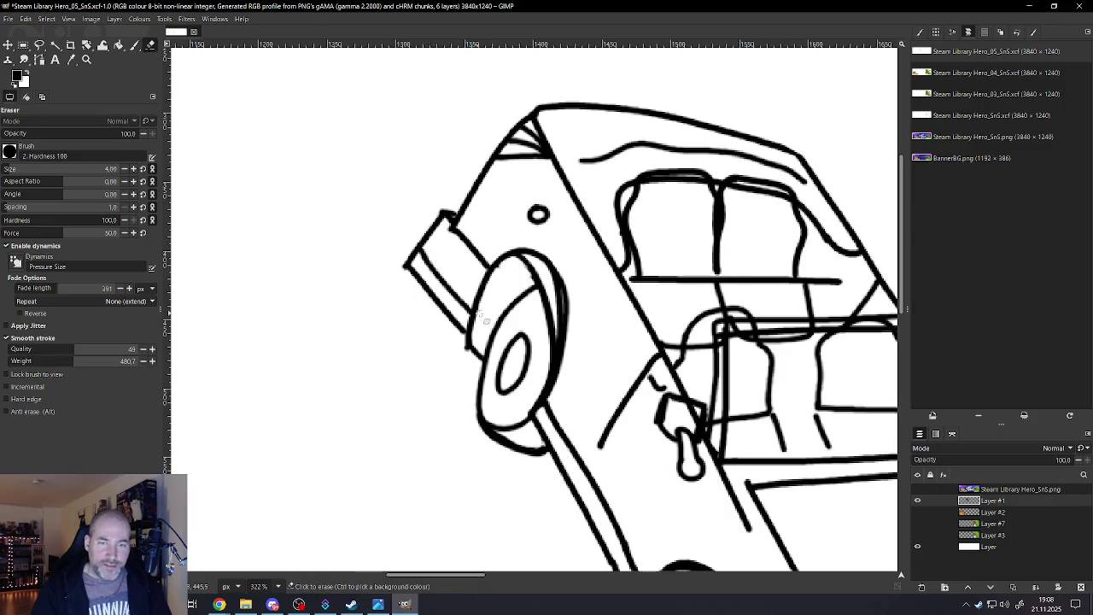
scroll(440, 320, "up", 3)
key("bracketright")
key("bracketright")
key("bracketright")
mouse_move(342, 220)
left_mouse_down()
mouse_move(430, 341)
mouse_move(418, 384)
left_mouse_up()
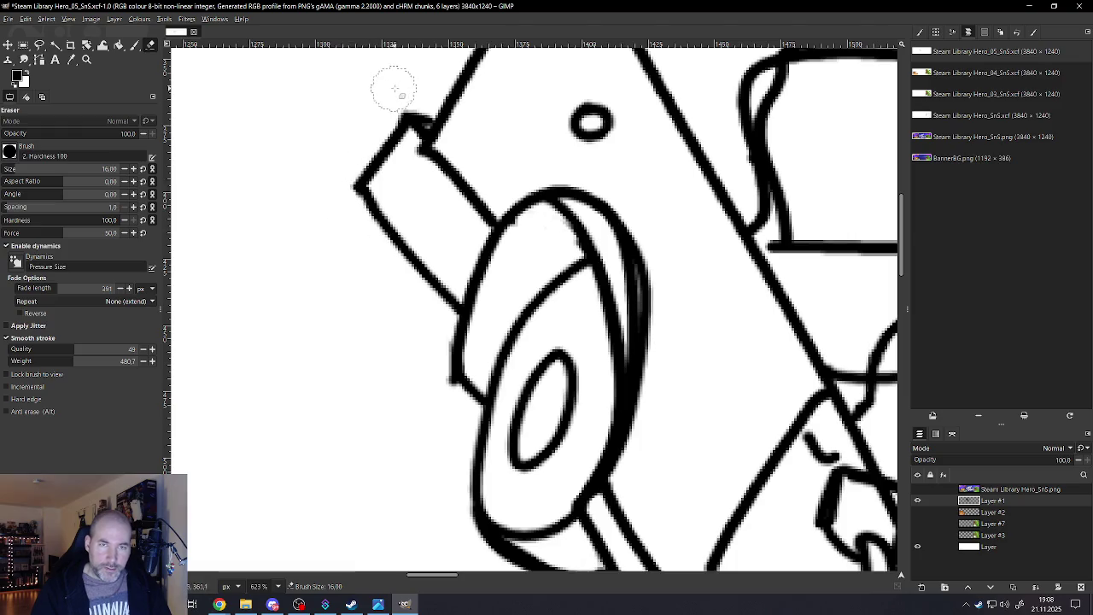
Erase along the upper wheel's inner rim at size 9, then thin the doubled line at size 3
scroll(402, 282, "down", 3, "ctrl")
scroll(487, 329, "down", 1, "ctrl")
scroll(489, 331, "up", 4, "ctrl")
key("bracketleft")
key("bracketleft")
key("bracketleft")
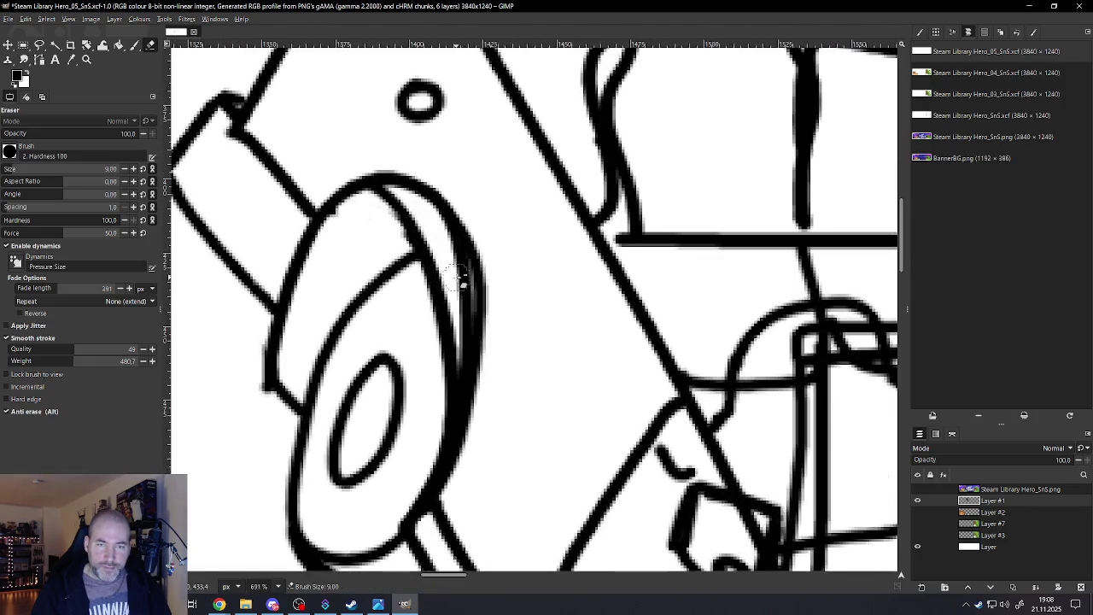
left_click_drag(422, 209, 461, 335)
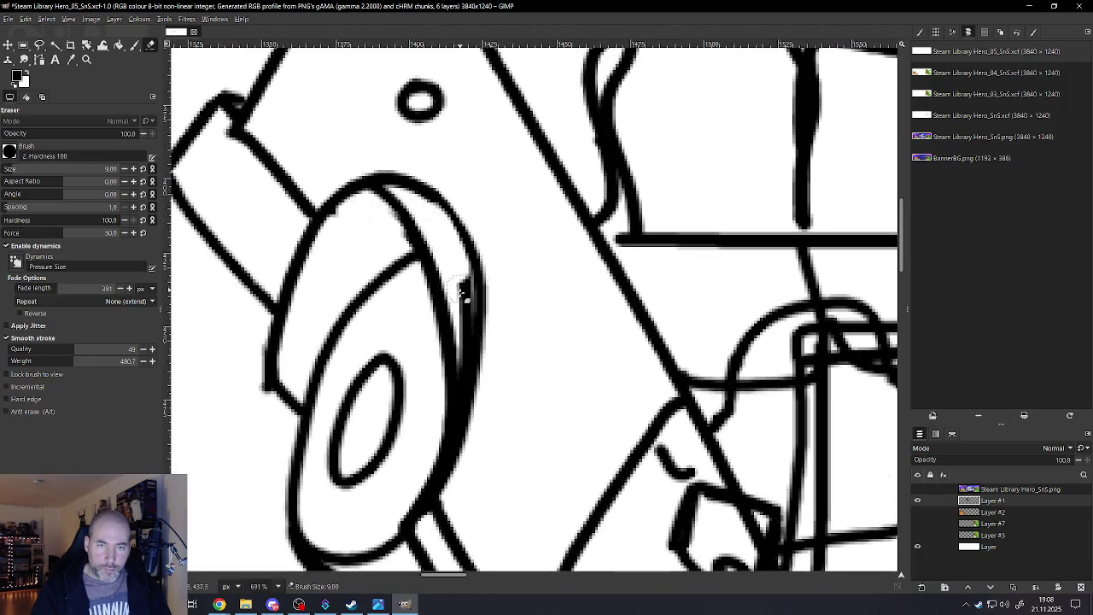
key("bracketleft")
key("bracketleft")
key("bracketleft")
key("bracketright")
key("bracketright")
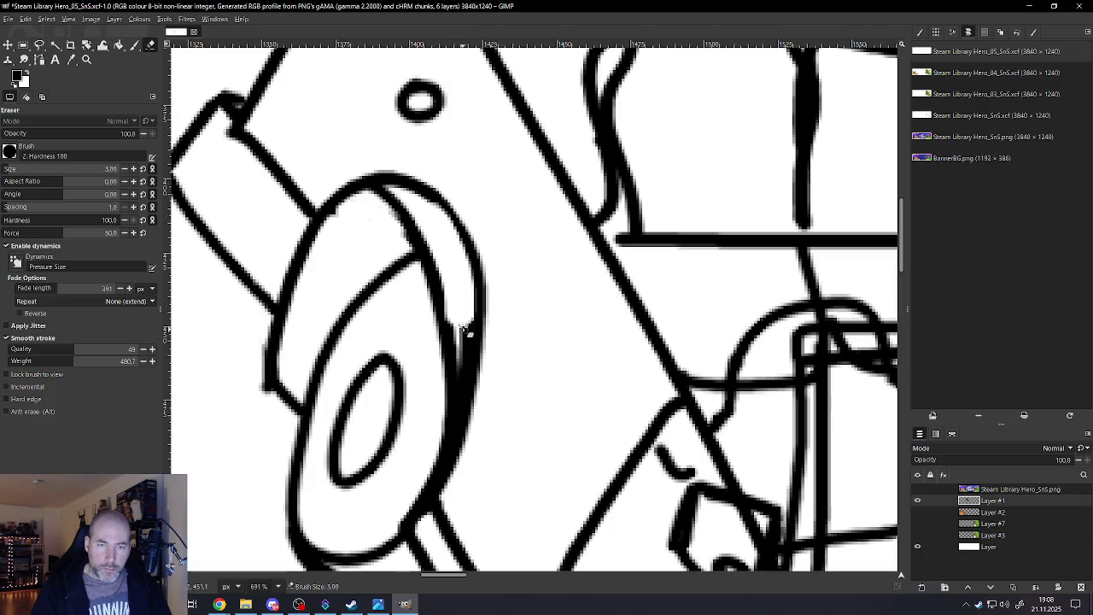
mouse_move(467, 312)
left_mouse_down()
mouse_move(463, 391)
mouse_move(451, 298)
mouse_move(459, 362)
left_mouse_up()
scroll(423, 256, "down", 4)
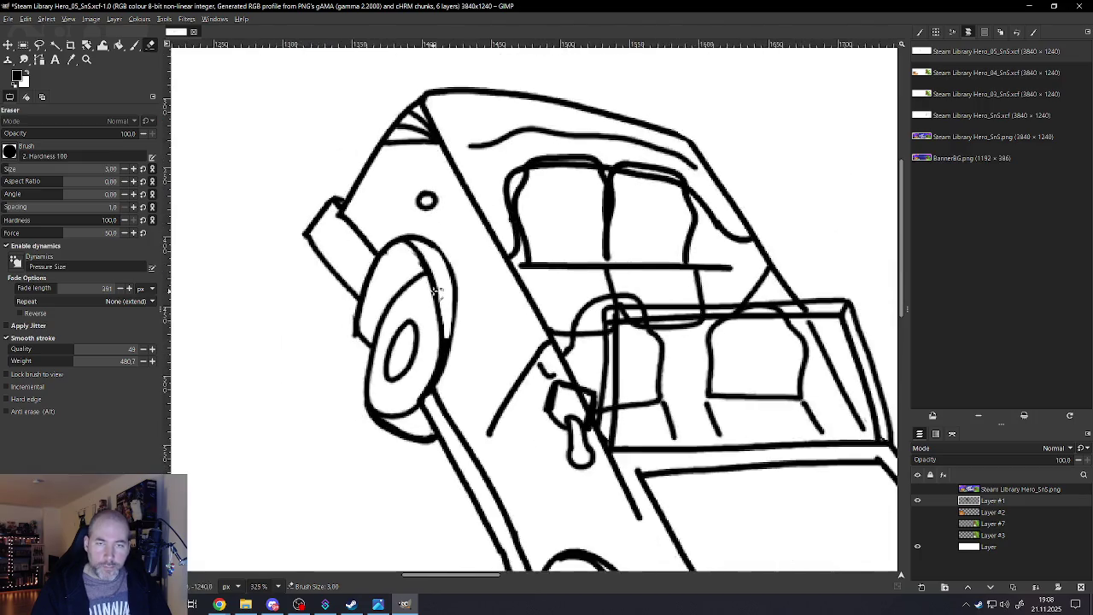
scroll(448, 310, "down", 2)
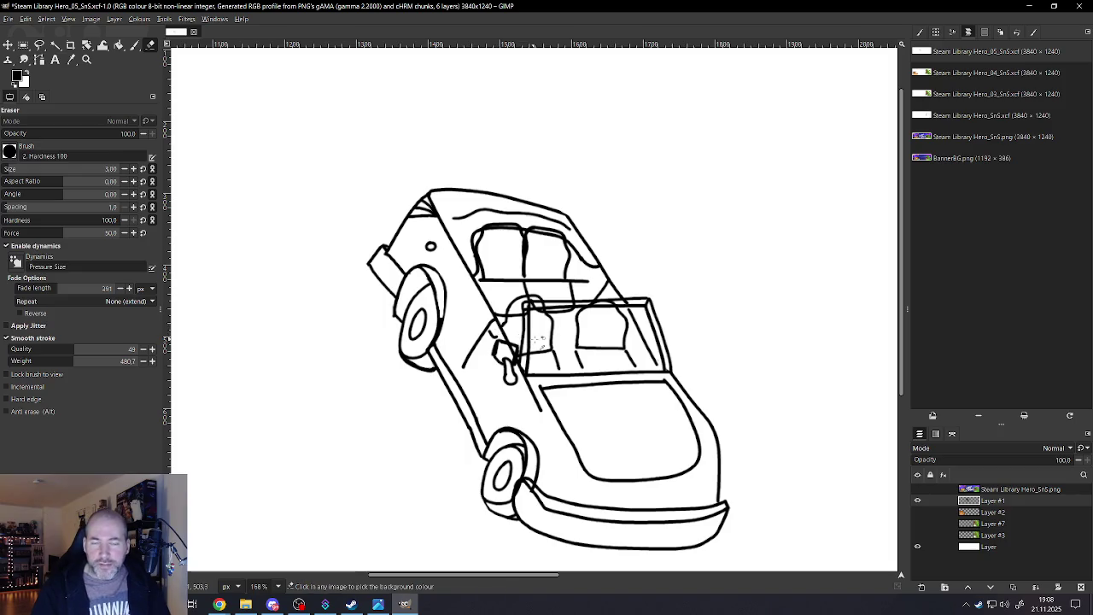
scroll(538, 338, "up", 2)
scroll(540, 316, "up", 2)
scroll(605, 297, "up", 2)
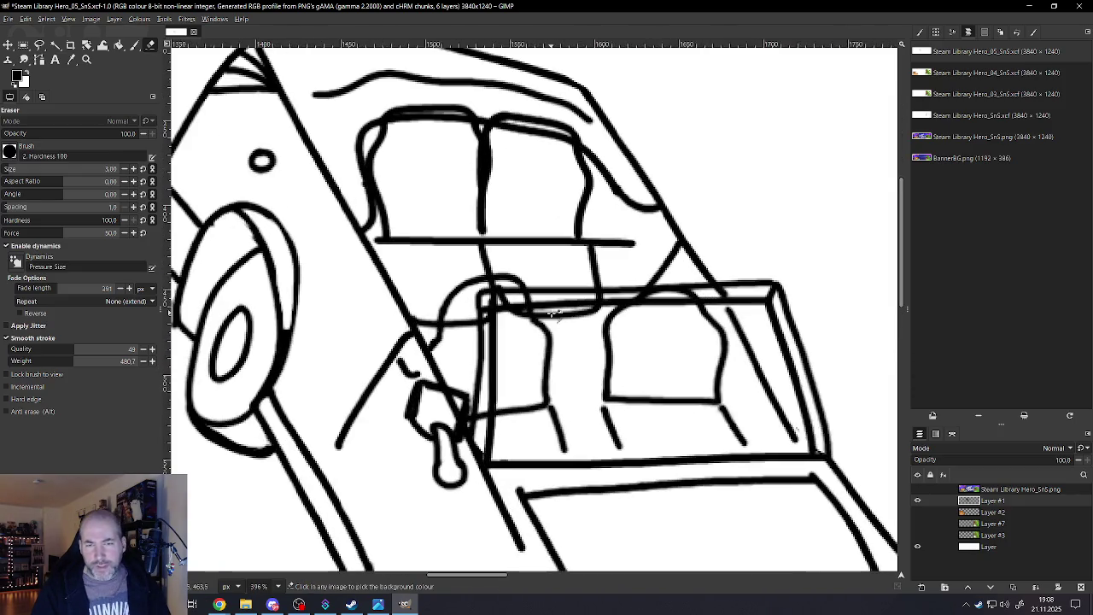
With the Eraser at size 8, remove the line atop the seat and its corner blob
scroll(480, 206, "down", 1)
scroll(487, 192, "up", 2)
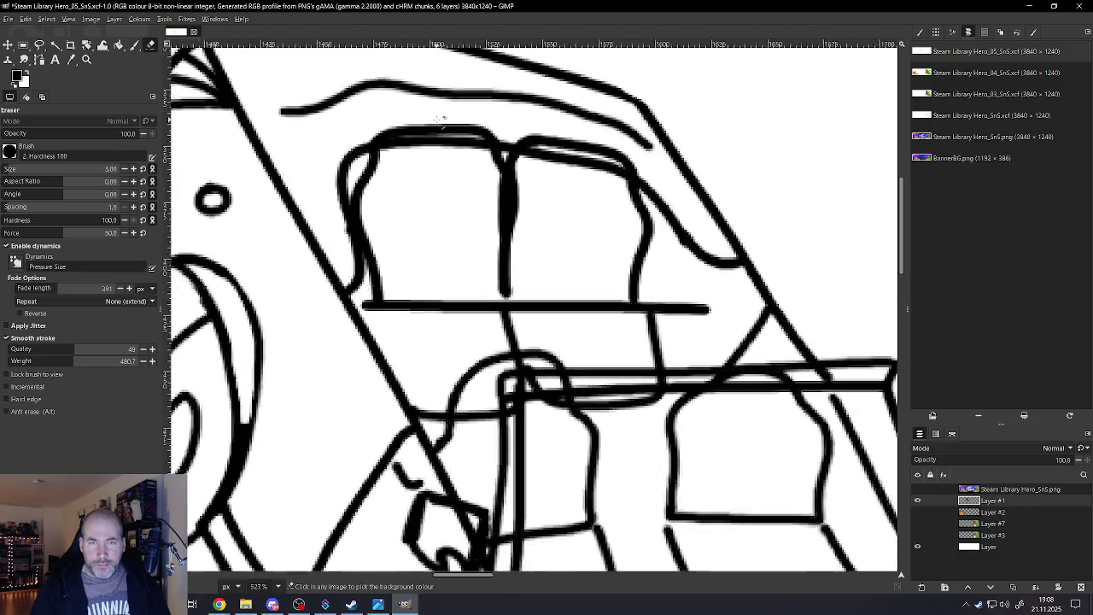
scroll(495, 180, "up", 2)
key("bracketright")
key("bracketright")
key("bracketright")
mouse_move(500, 176)
left_mouse_down()
mouse_move(500, 165)
mouse_move(388, 164)
left_mouse_up()
left_click_drag(361, 169, 353, 162)
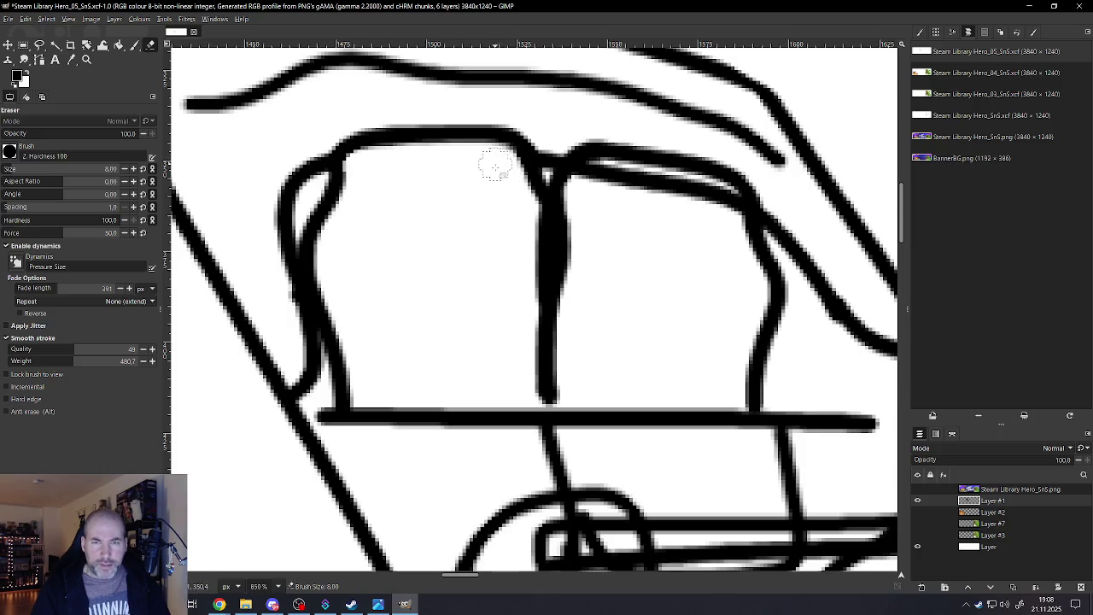
Erase the thin inner line along the window top and the leftover horizontal line stubs
scroll(512, 196, "down", 2, "ctrl")
scroll(517, 225, "down", 2, "ctrl")
scroll(618, 213, "up", 4, "ctrl")
left_click_drag(618, 215, 487, 182)
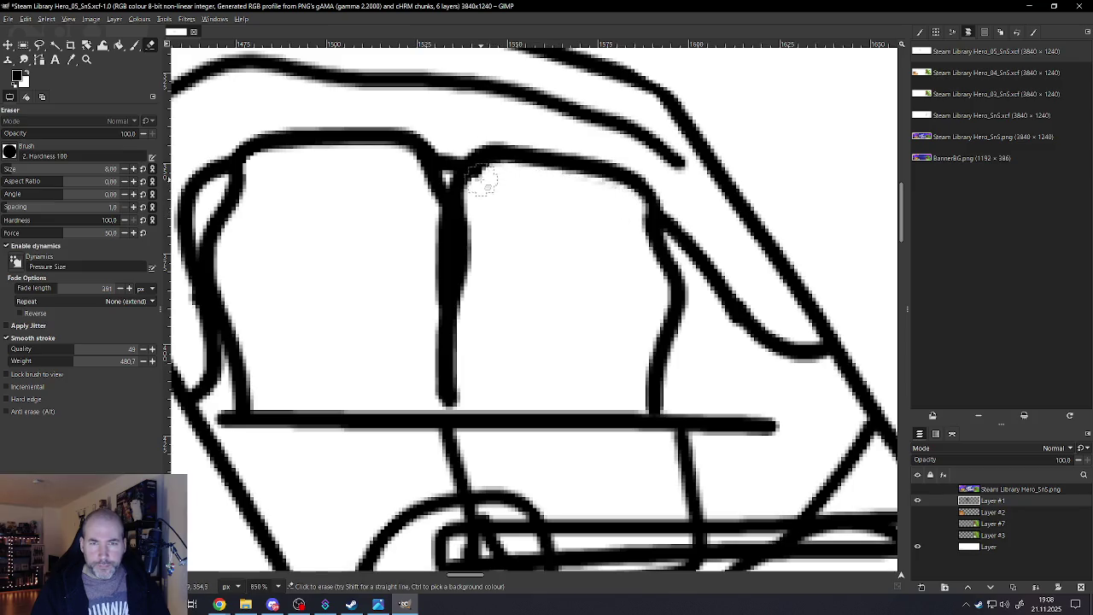
scroll(580, 257, "down", 3, "ctrl")
scroll(570, 263, "down", 3, "ctrl")
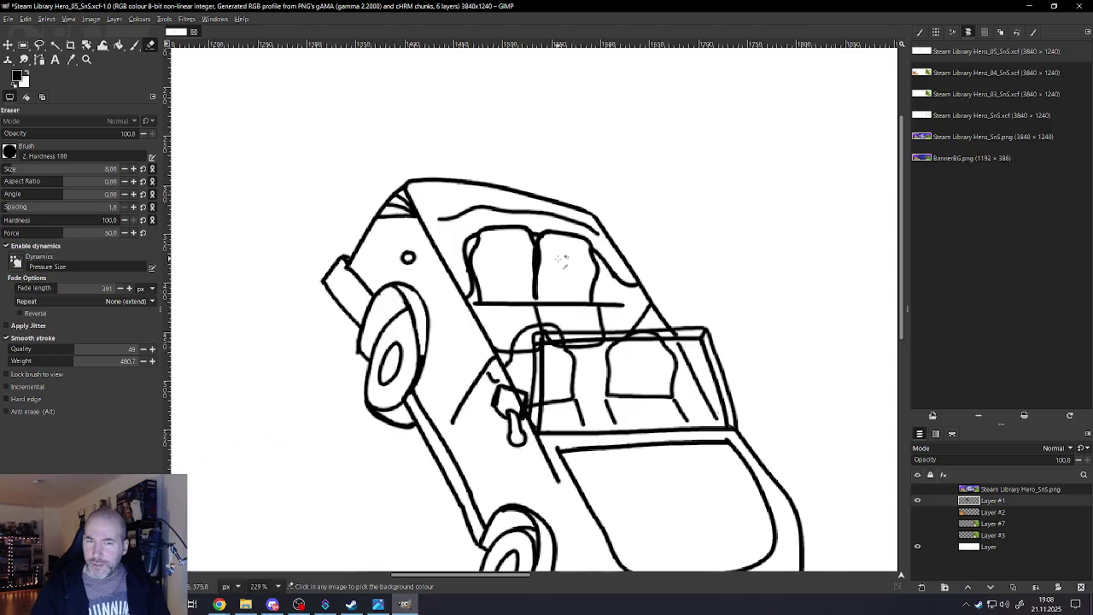
scroll(563, 324, "up", 3, "ctrl")
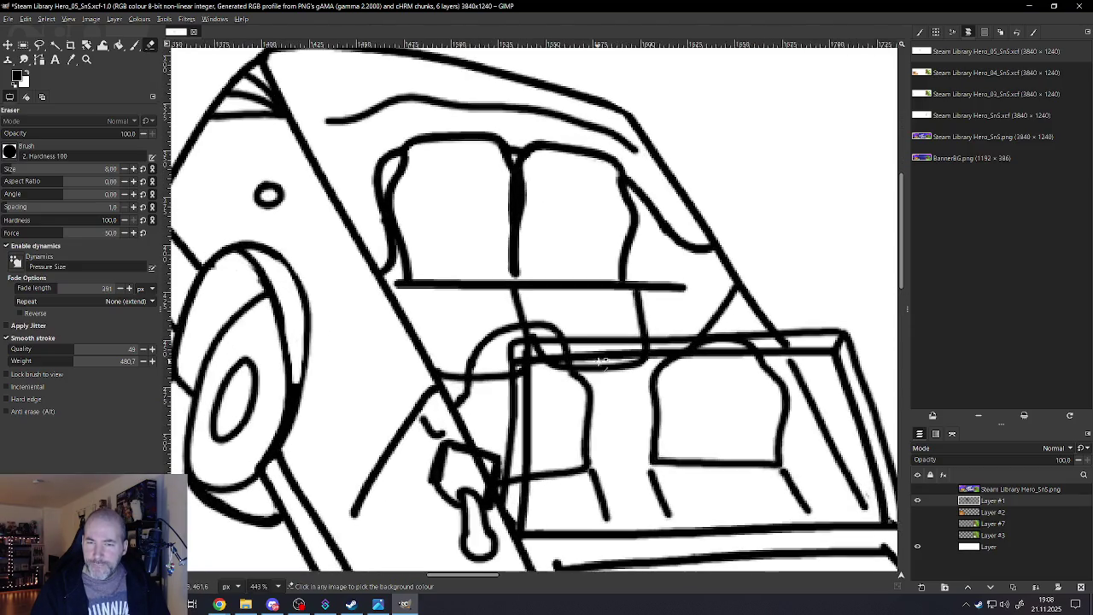
scroll(556, 364, "up", 2, "ctrl")
left_click(483, 374)
mouse_move(474, 392)
left_mouse_down()
mouse_move(471, 361)
mouse_move(496, 370)
mouse_move(494, 385)
left_mouse_up()
At eraser size 3, clear the frame's thin top line and grey leftovers along the doubled frame line
key("bracketleft")
key("bracketleft")
key("bracketleft")
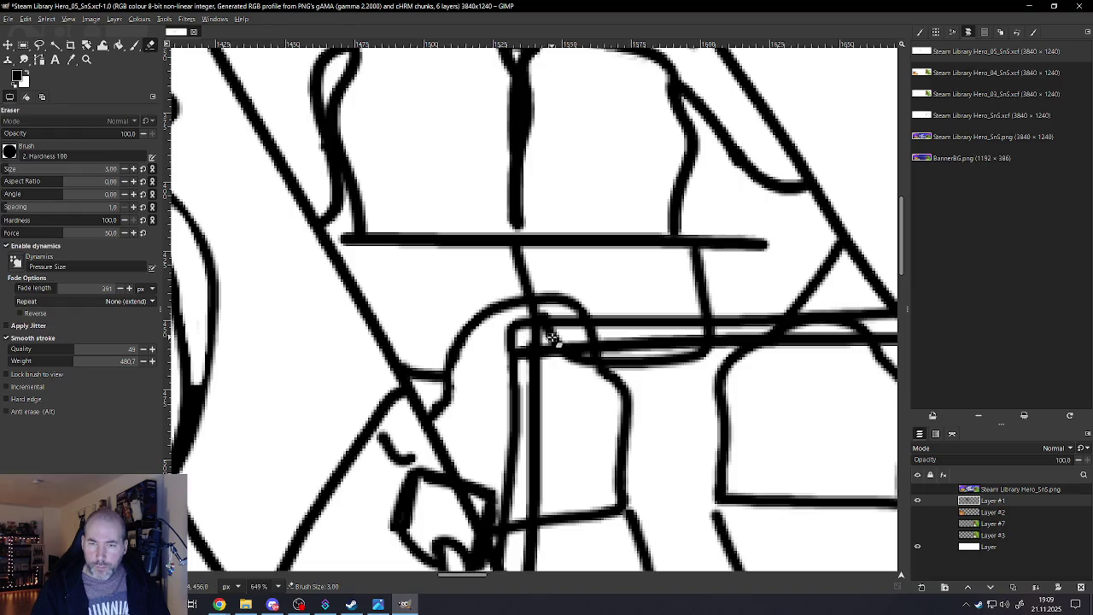
mouse_move(546, 337)
left_mouse_down()
mouse_move(745, 334)
mouse_move(692, 341)
left_mouse_up()
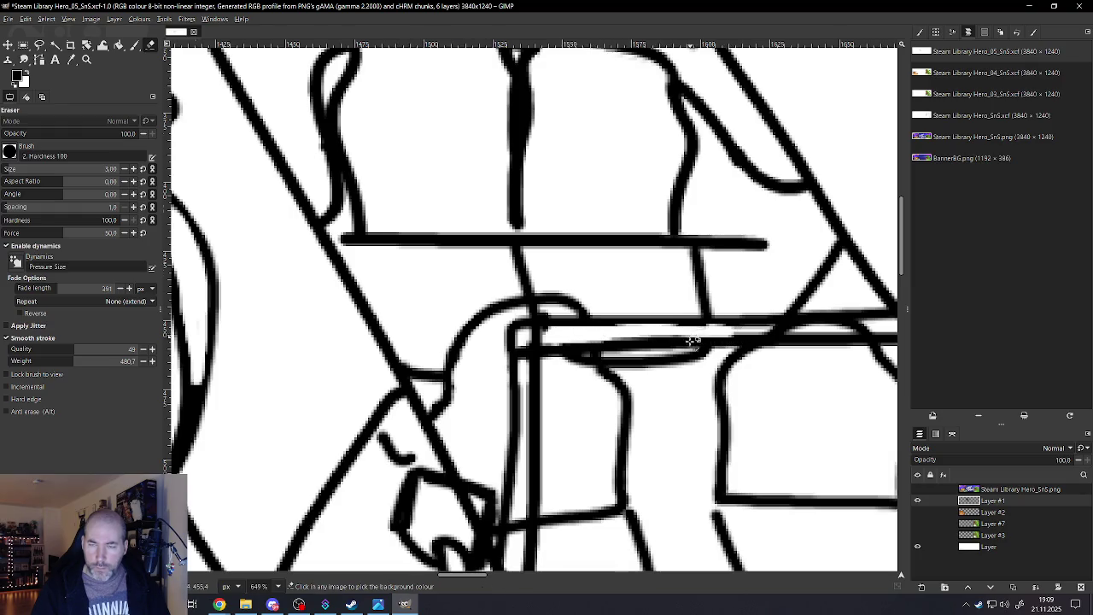
scroll(692, 341, "down", 5)
scroll(744, 332, "up", 5)
left_click_drag(745, 331, 444, 337)
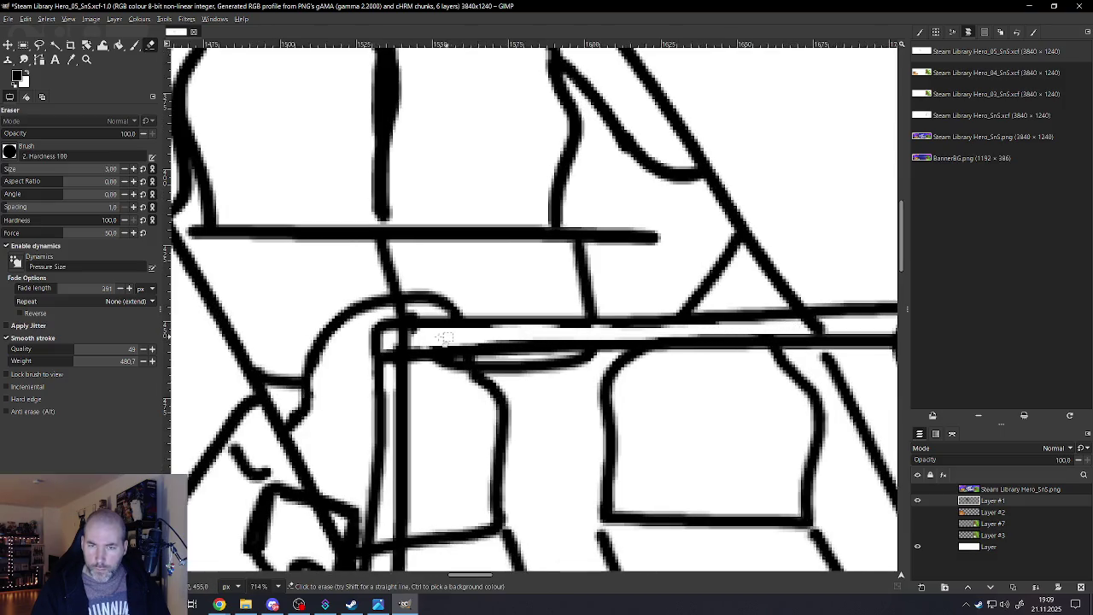
Erase part of the vertical line at the window frame corner
scroll(444, 338, "down", 3)
scroll(444, 338, "down", 3)
scroll(539, 403, "up", 1)
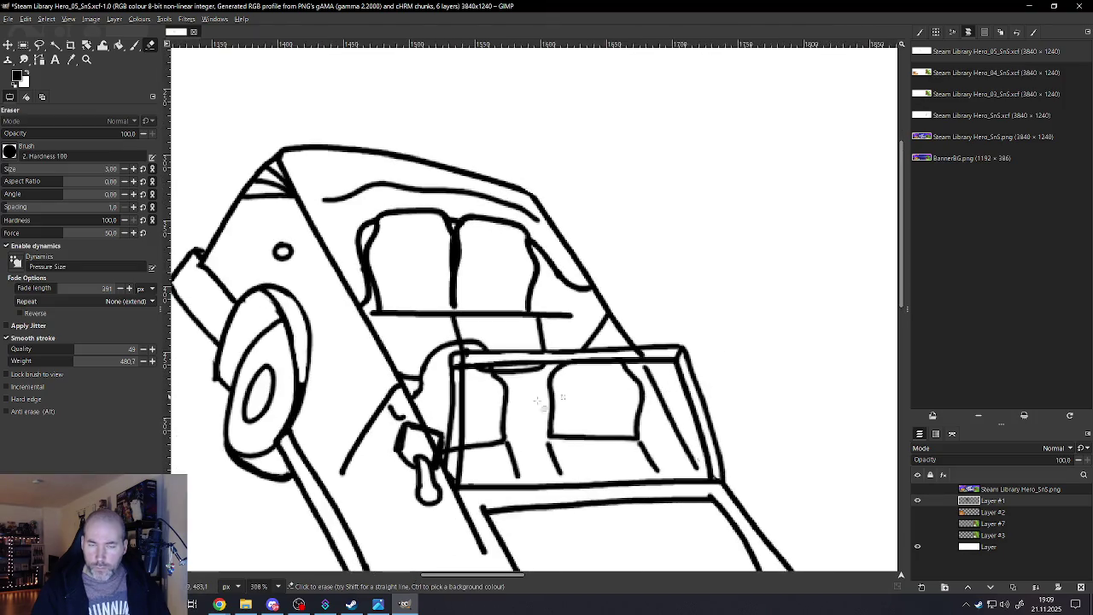
scroll(478, 359, "up", 3)
scroll(472, 353, "up", 2)
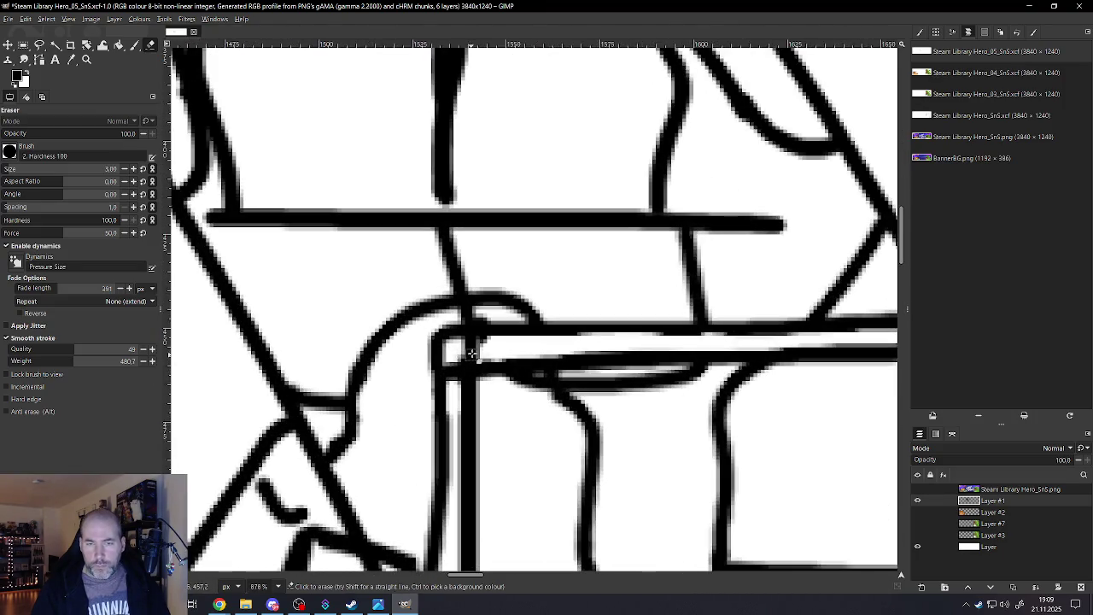
scroll(496, 362, "down", 3)
scroll(496, 362, "down", 2)
scroll(483, 358, "up", 3)
scroll(475, 354, "up", 2)
mouse_move(476, 357)
left_mouse_down()
mouse_move(480, 366)
mouse_move(482, 336)
left_mouse_up()
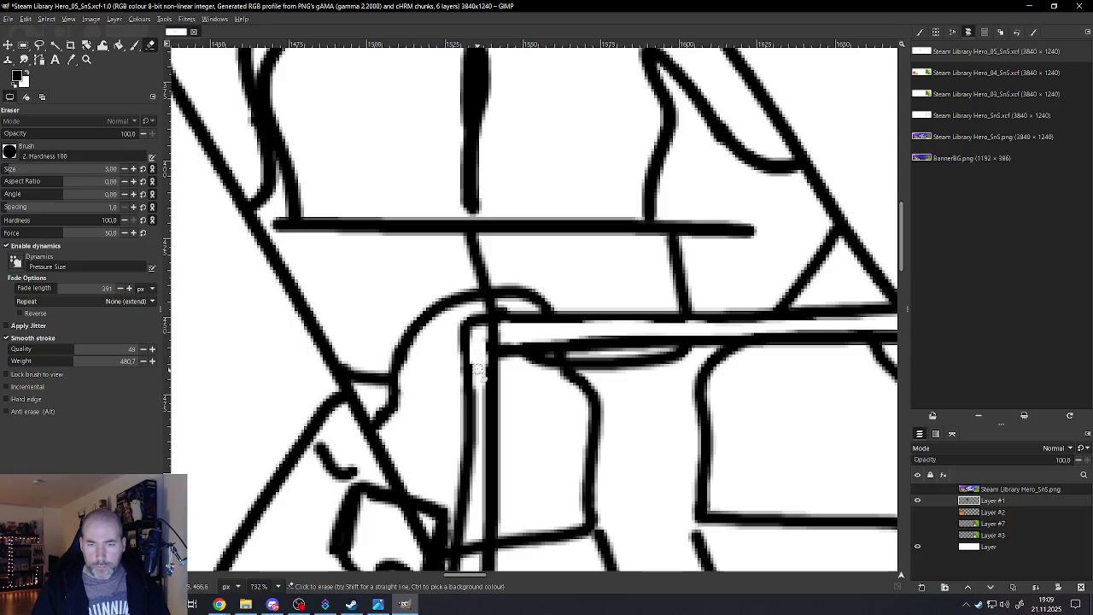
scroll(478, 369, "down", 2)
scroll(491, 393, "down", 1)
scroll(503, 418, "down", 1)
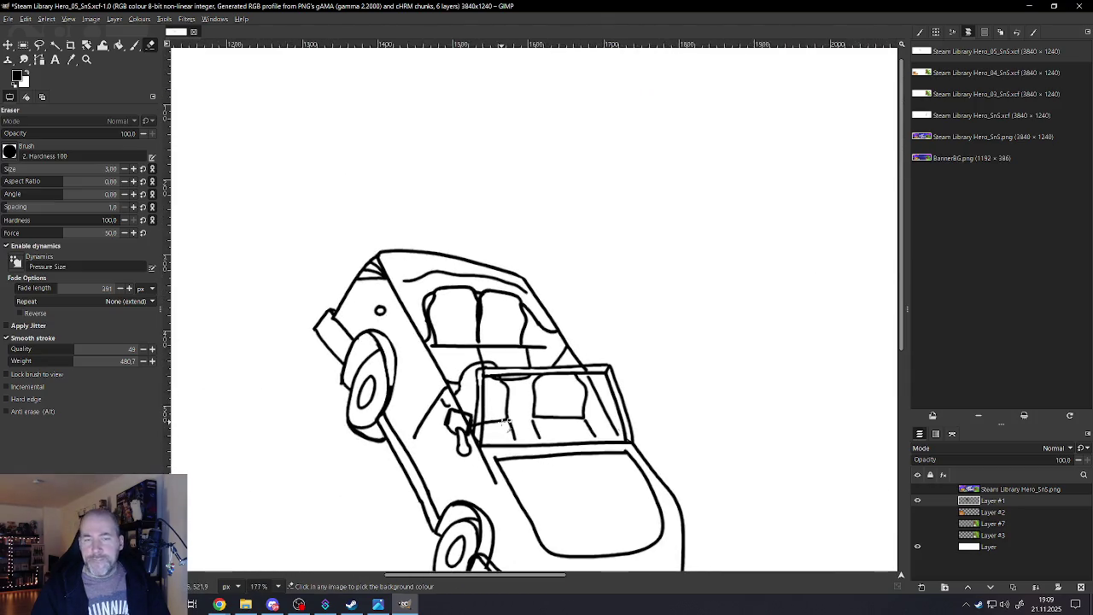
scroll(527, 418, "up", 1)
scroll(531, 414, "up", 1)
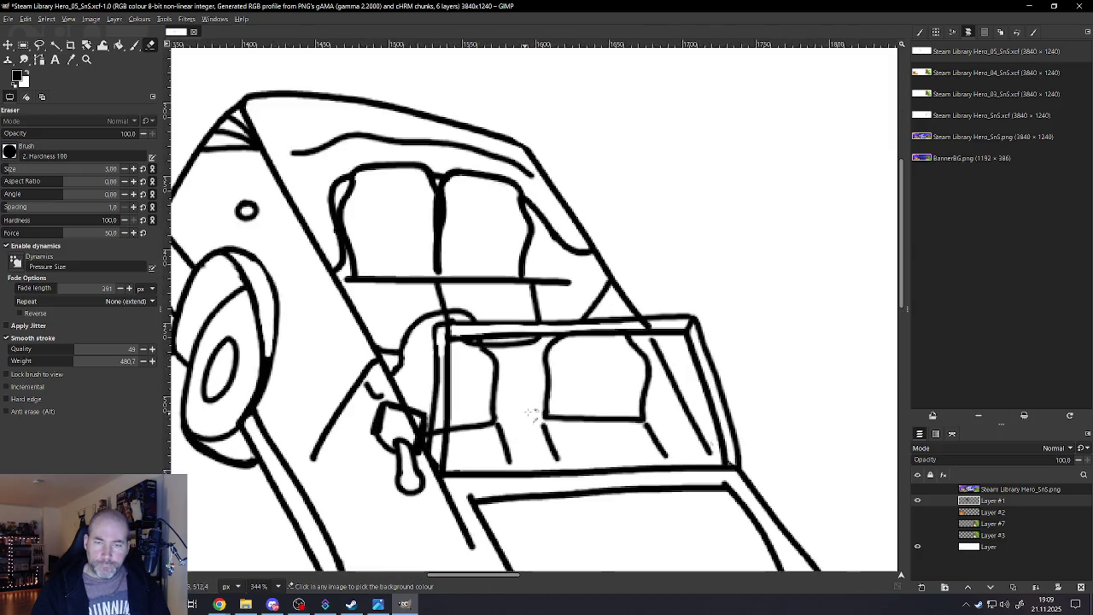
scroll(546, 294, "down", 2)
scroll(512, 355, "down", 1)
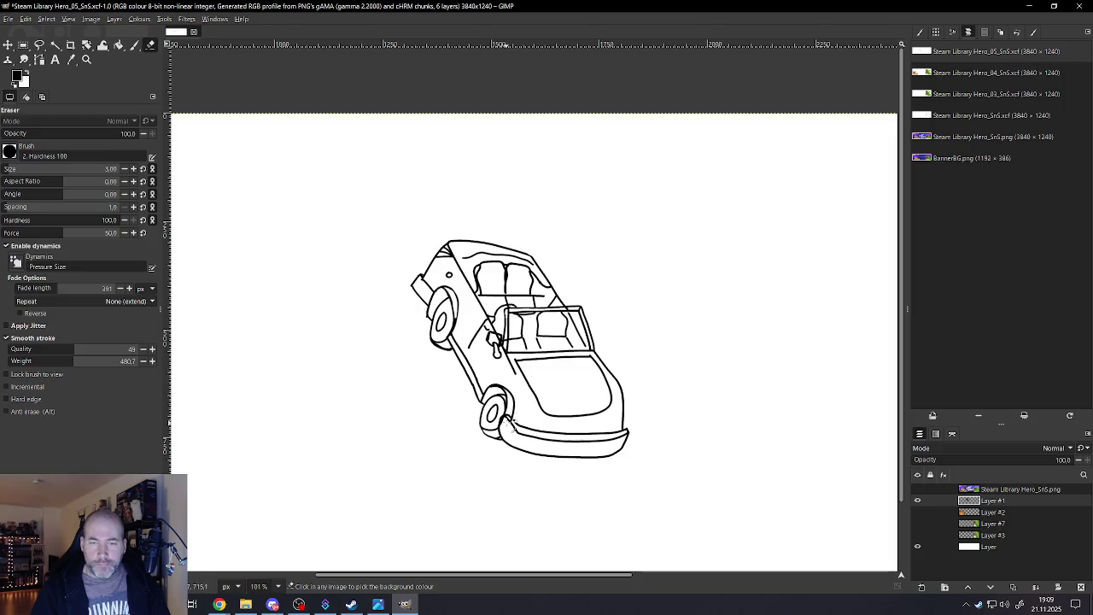
scroll(510, 424, "up", 1)
scroll(508, 420, "up", 1)
scroll(504, 410, "up", 1)
scroll(500, 402, "up", 2)
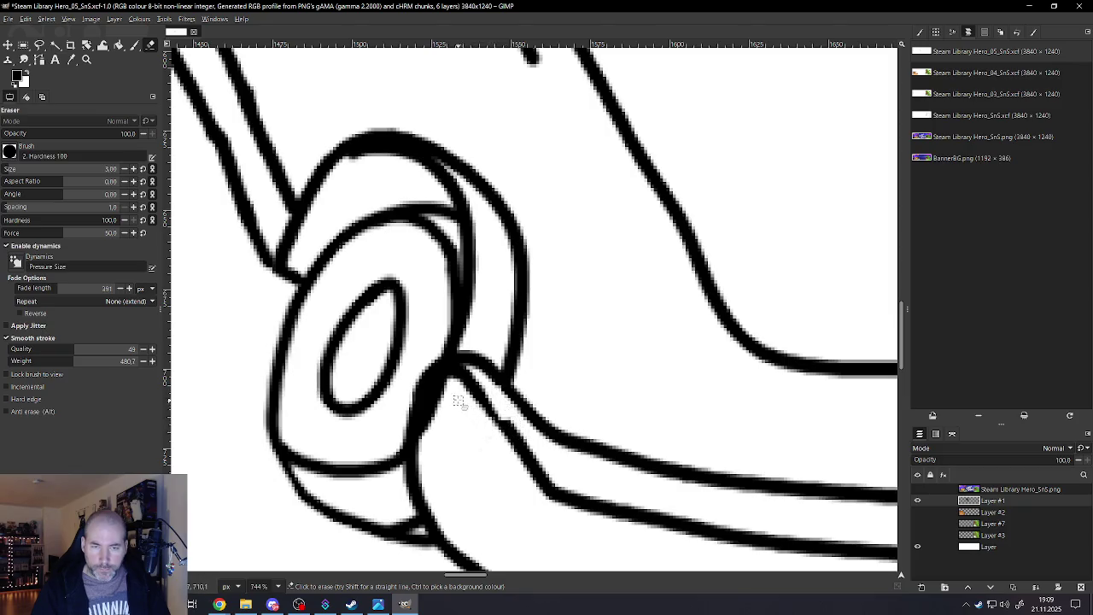
Erase down through the black blob at the lower wheel–bumper junction, then zoom to review it
scroll(458, 402, "down", 4)
scroll(462, 388, "up", 3)
scroll(462, 384, "up", 1)
left_click_drag(461, 382, 453, 455)
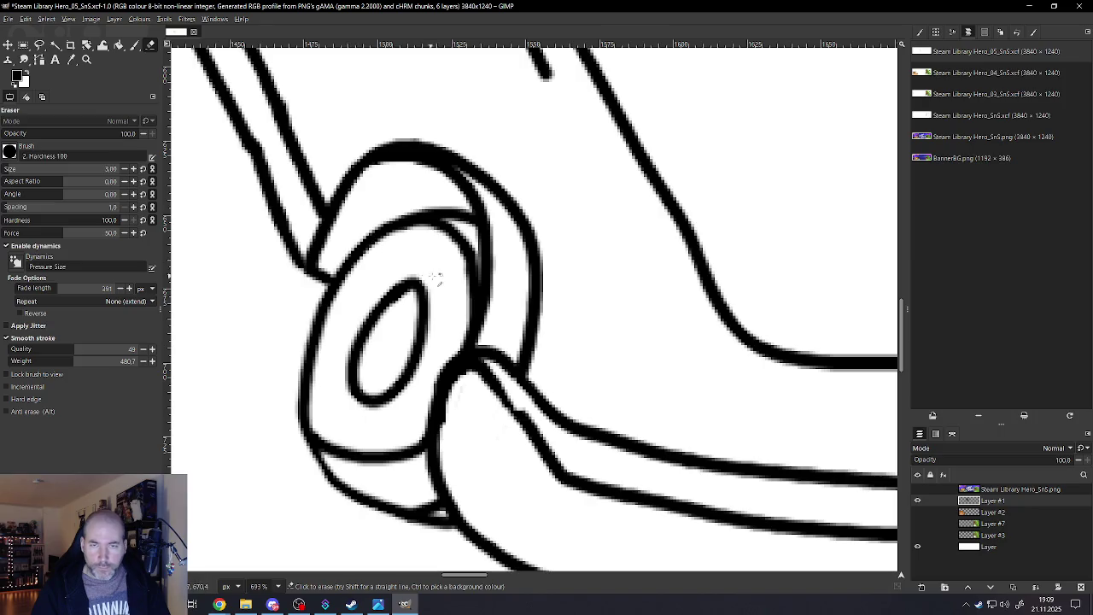
scroll(437, 278, "down", 4)
scroll(439, 275, "down", 2)
scroll(506, 327, "down", 3)
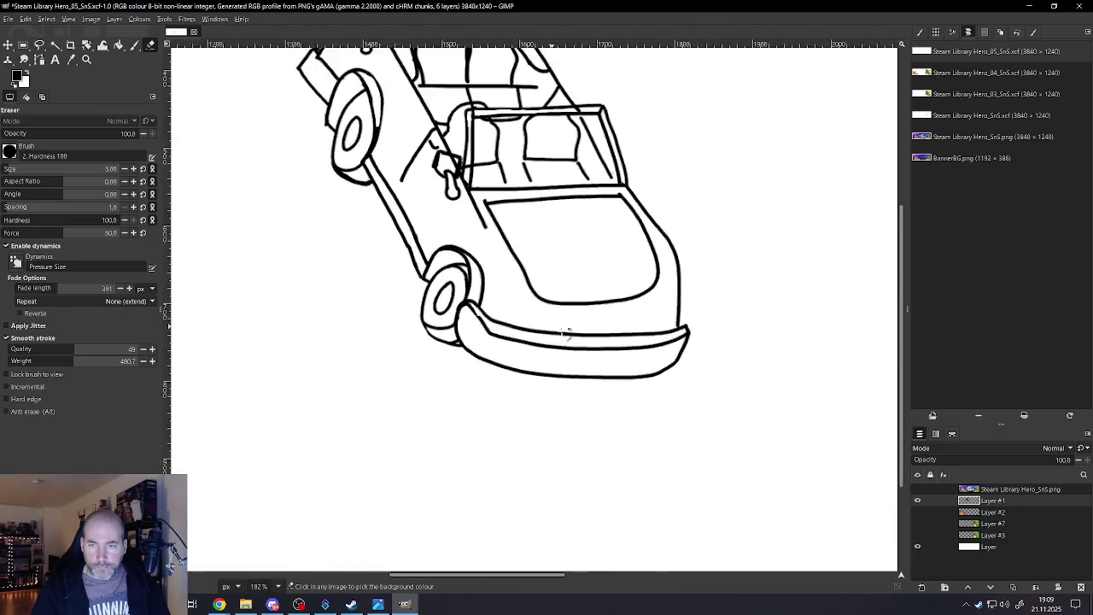
scroll(566, 322, "down", 4)
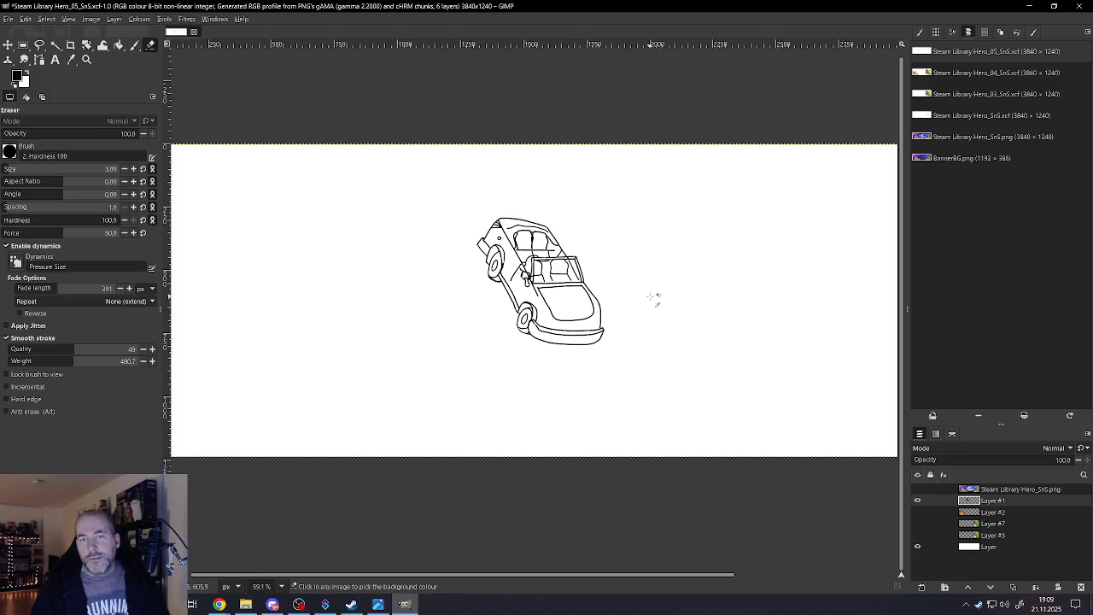
scroll(747, 296, "down", 1)
scroll(749, 276, "up", 1)
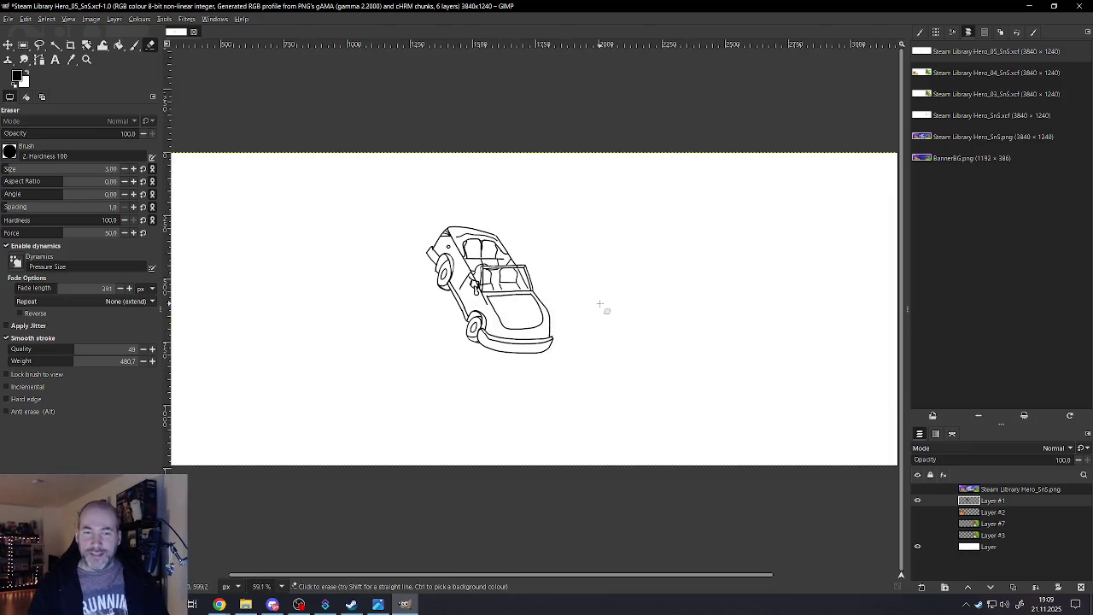
scroll(598, 308, "up", 1)
scroll(543, 330, "up", 3)
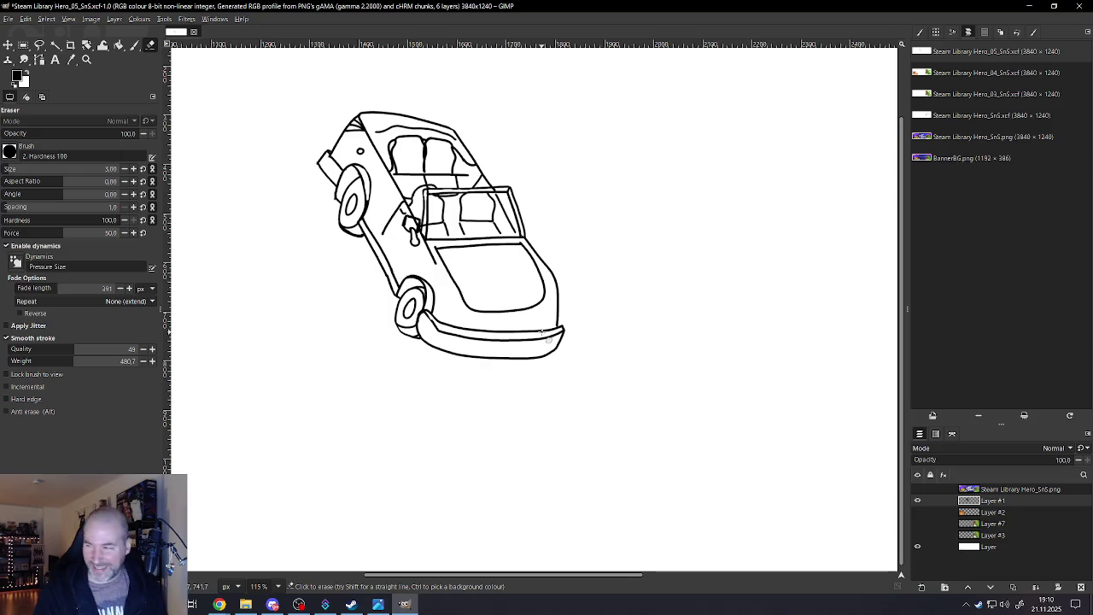
scroll(569, 317, "up", 2, "ctrl")
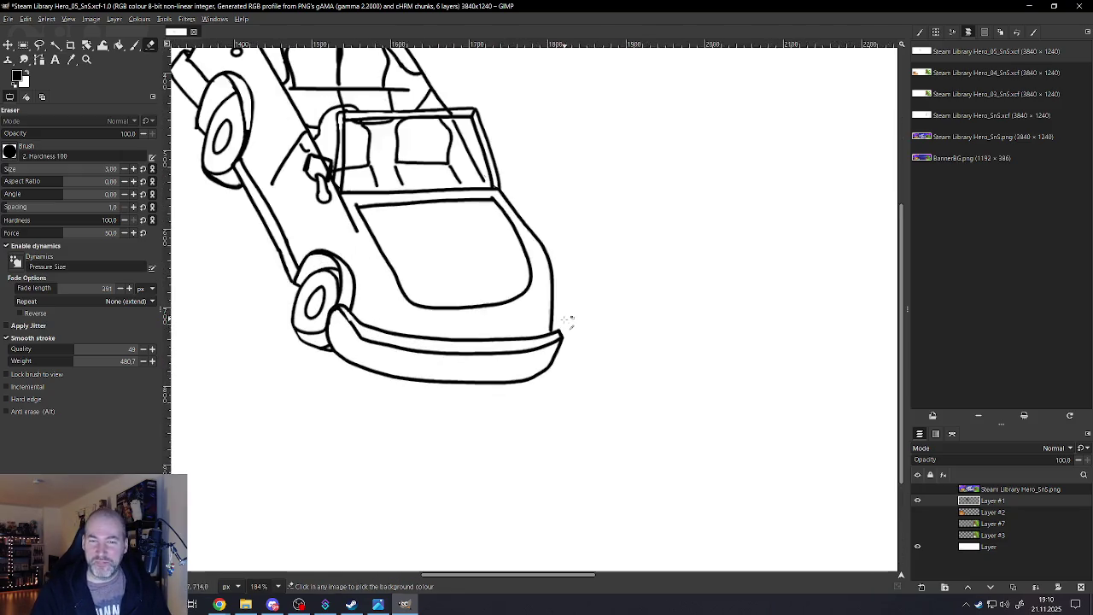
scroll(524, 324, "up", 3, "ctrl")
scroll(486, 329, "up", 1, "ctrl")
scroll(461, 344, "up", 1, "ctrl")
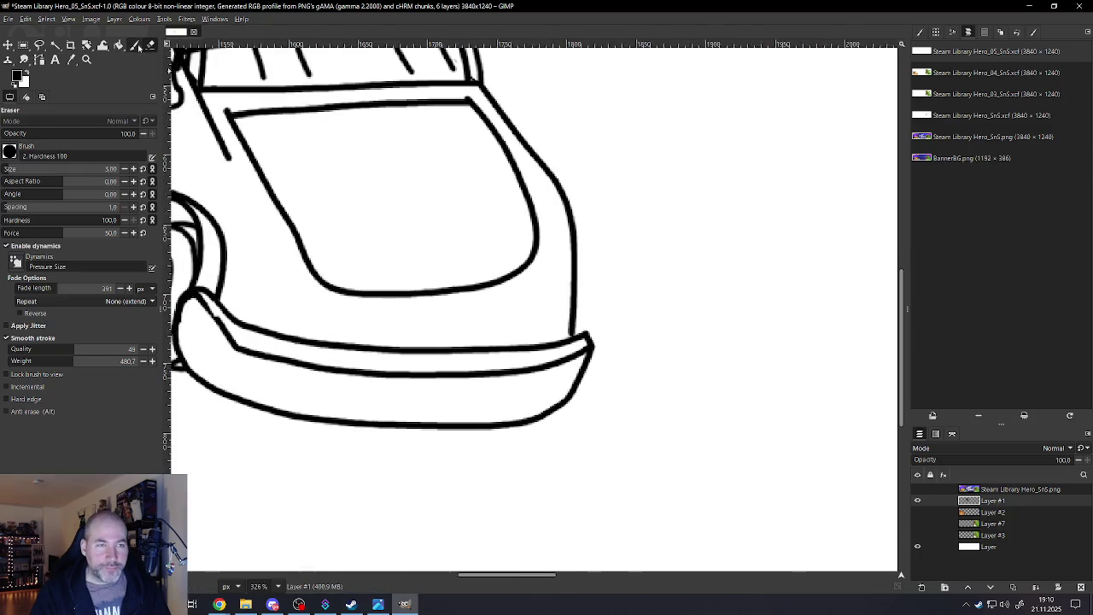
With the Paintbrush, draw a stroke joining the front bumper to the car body
left_click(136, 45)
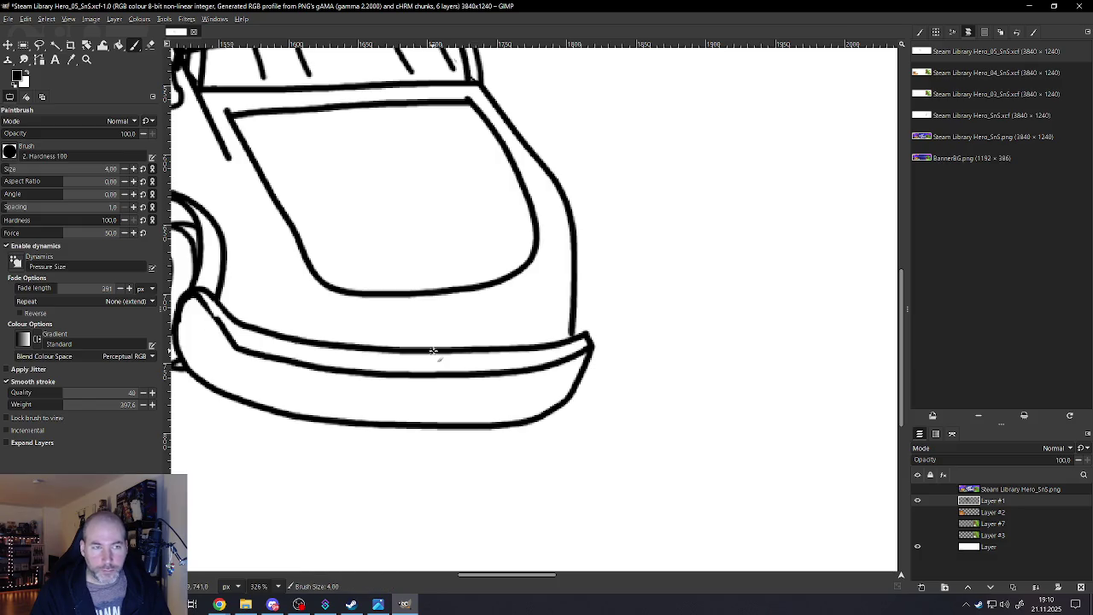
left_click_drag(492, 346, 540, 333)
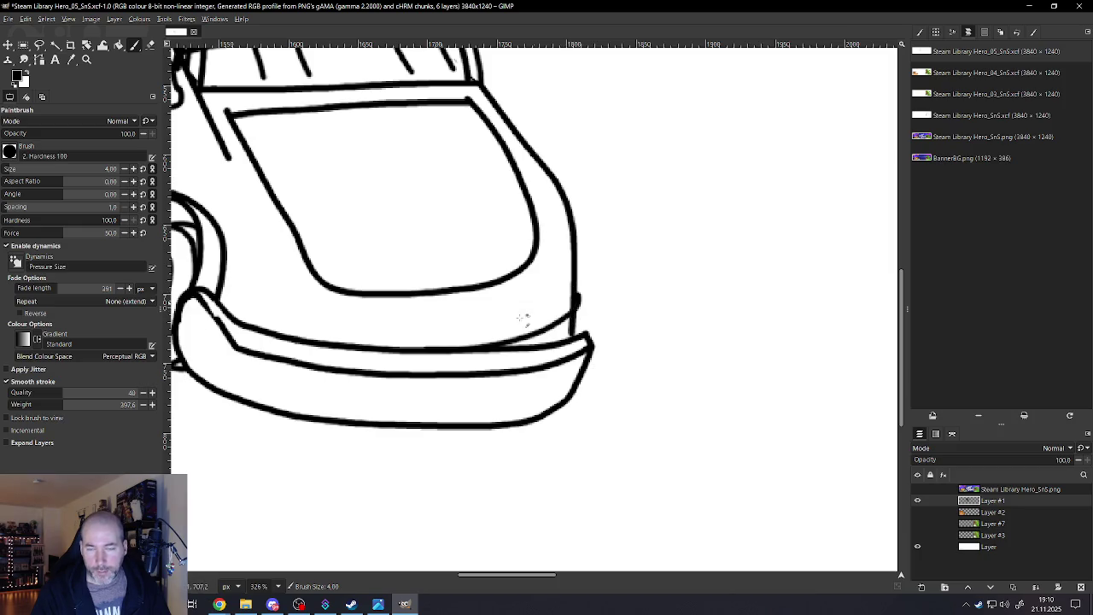
scroll(523, 319, "down", 3)
scroll(501, 362, "down", 4)
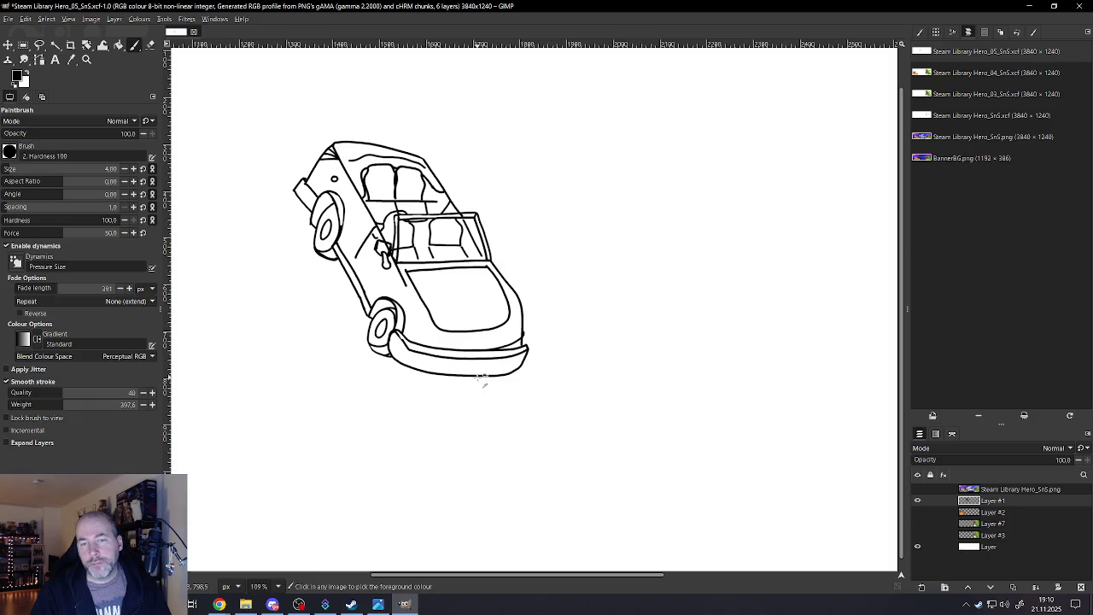
scroll(500, 361, "up", 1)
scroll(500, 360, "up", 5)
scroll(546, 324, "up", 2)
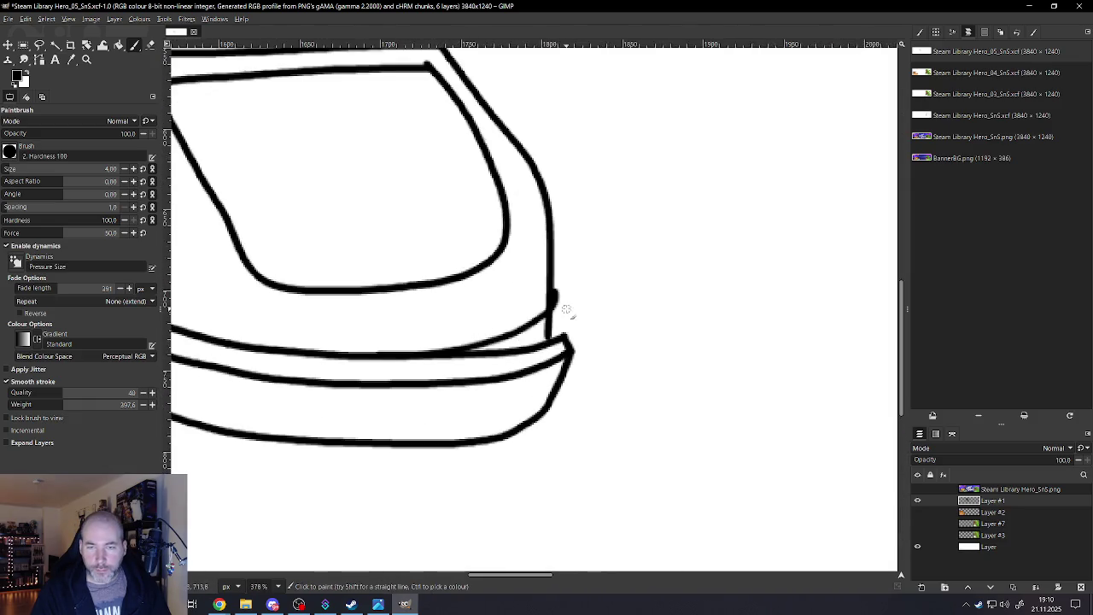
Stroke the bumper's right and bottom edges, undoing the unwanted attempts
left_click_drag(555, 296, 543, 366)
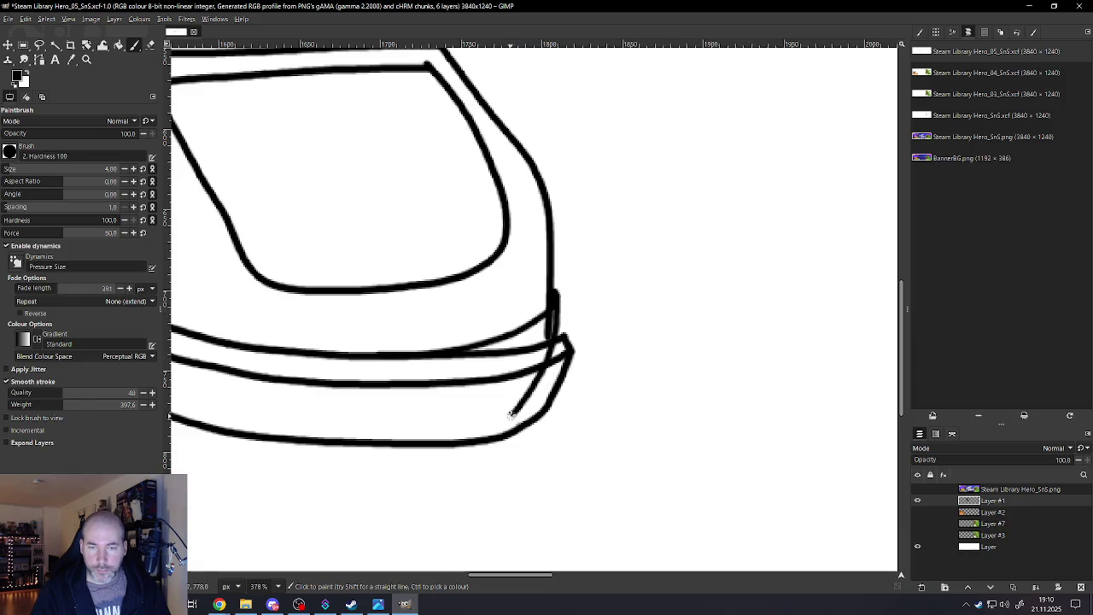
left_click_drag(477, 424, 248, 435)
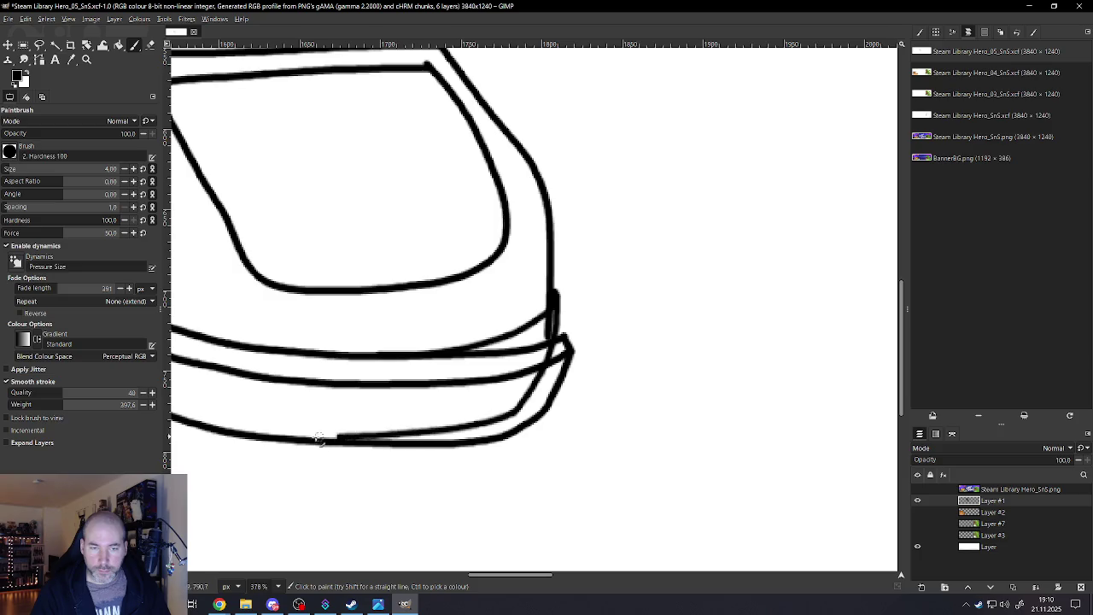
scroll(389, 412, "down", 1)
scroll(388, 412, "down", 5)
scroll(389, 405, "up", 2)
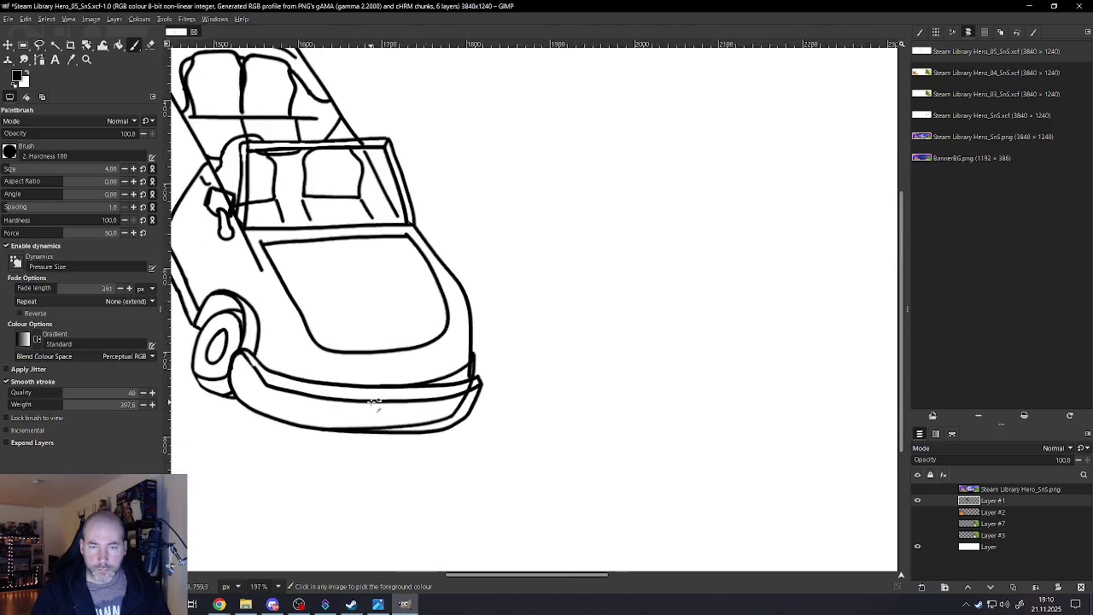
scroll(388, 397, "up", 3)
key("ctrl+z")
left_click_drag(474, 423, 506, 393)
key("ctrl+z")
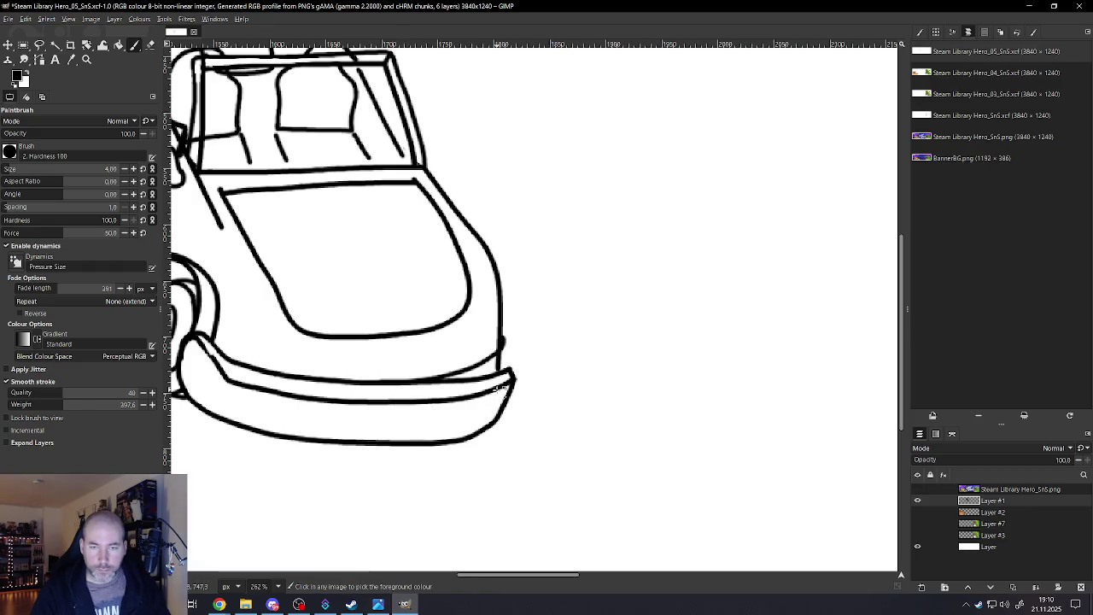
Redraw a short line at the bumper's right edge and extend its lower line leftward
left_click_drag(504, 342, 506, 369)
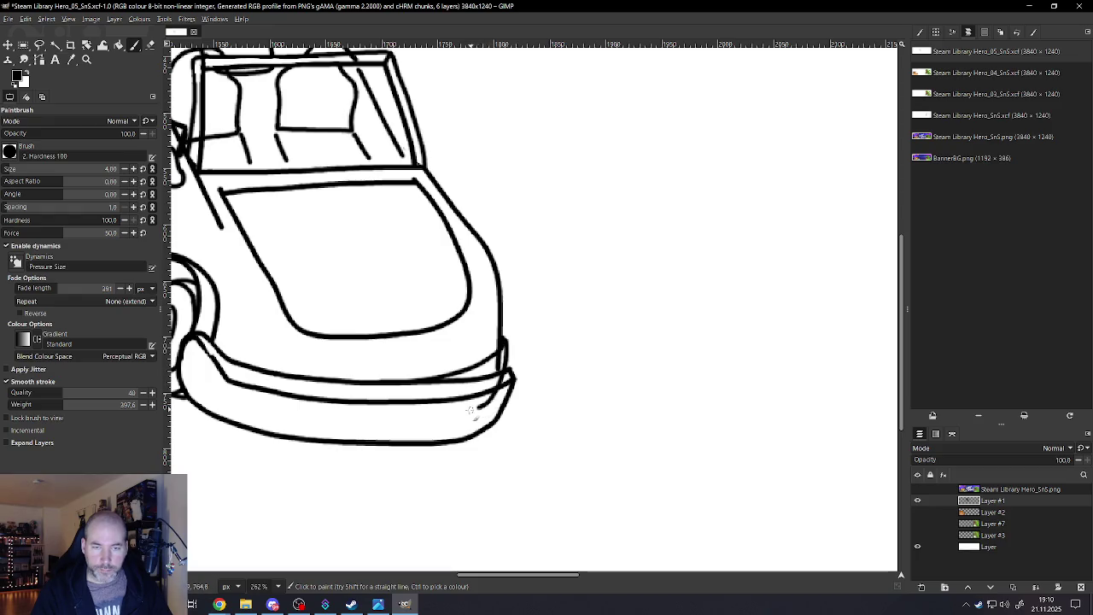
left_click_drag(401, 419, 361, 419)
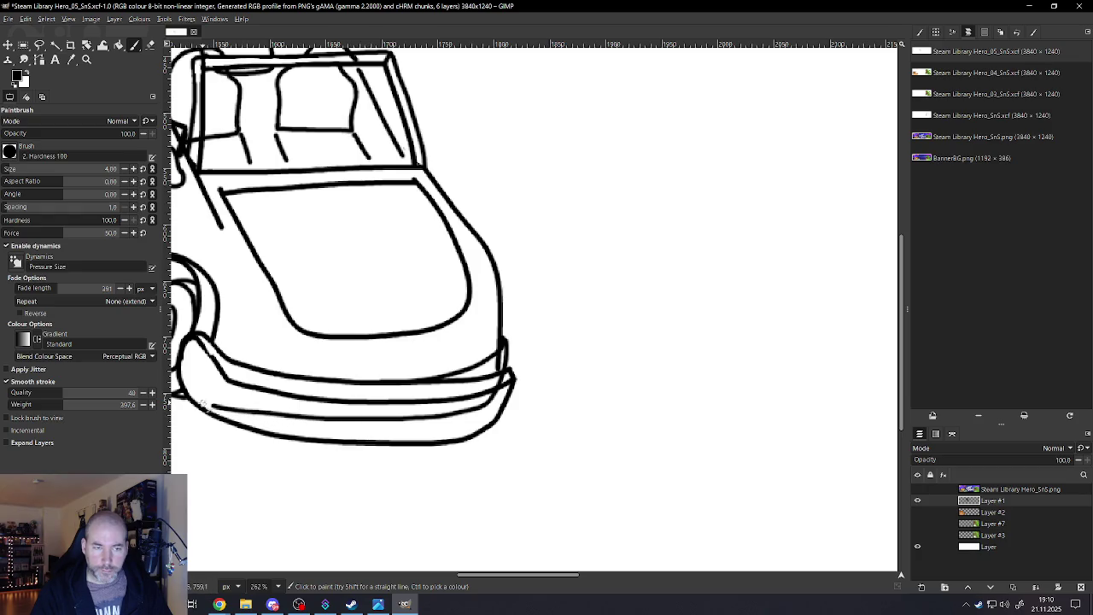
scroll(292, 409, "down", 3)
scroll(316, 407, "up", 3)
scroll(321, 409, "down", 2)
scroll(316, 410, "up", 2)
scroll(281, 386, "down", 1)
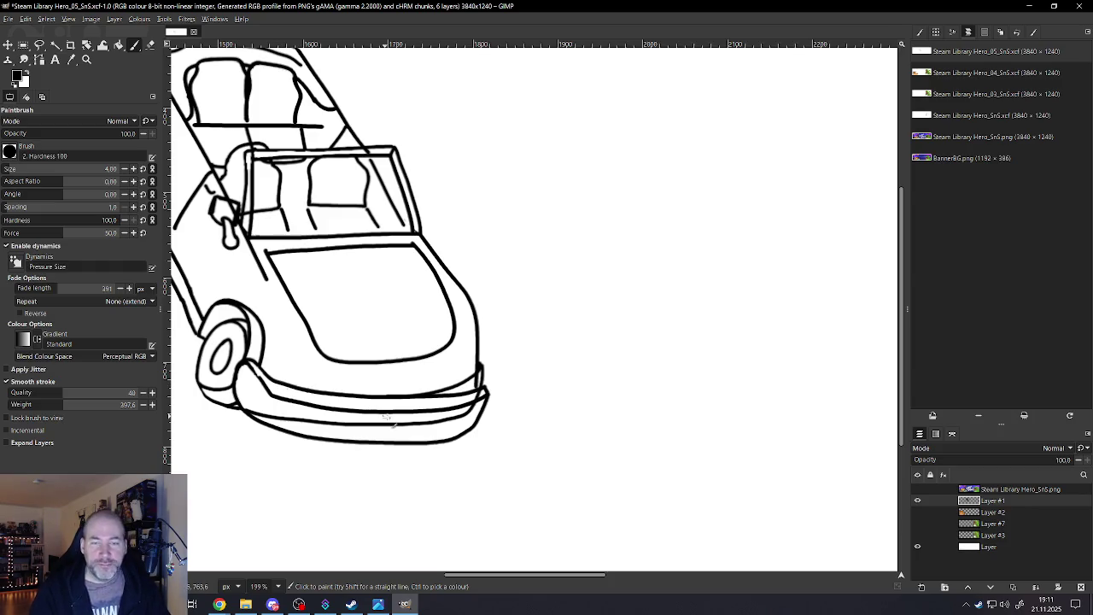
Return to the drawing and undo the latest extra strokes on the car's bumper
key("alt+Tab")
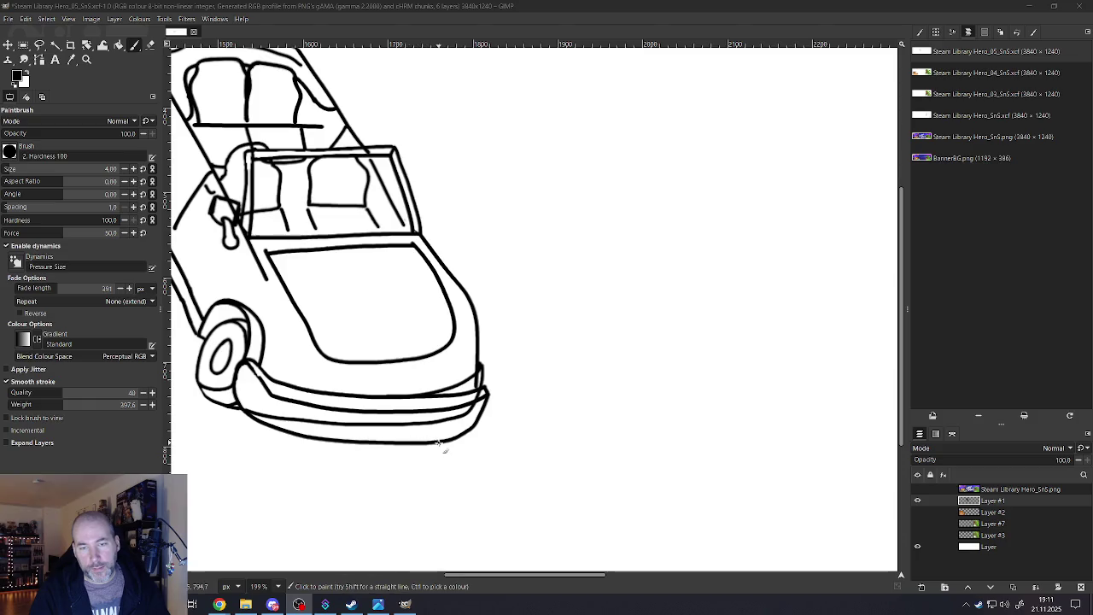
key("ctrl")
key("ctrl+z")
key("ctrl+z")
scroll(422, 467, "down", 2)
scroll(418, 461, "up", 1)
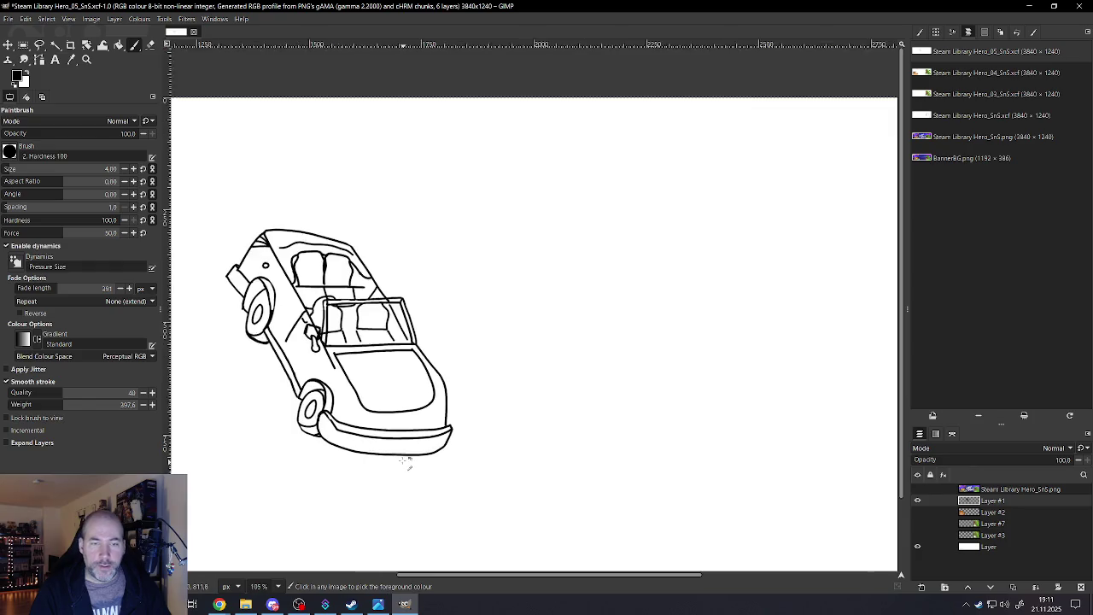
scroll(414, 453, "up", 2)
scroll(406, 440, "up", 2)
scroll(405, 435, "down", 2)
scroll(401, 434, "down", 3)
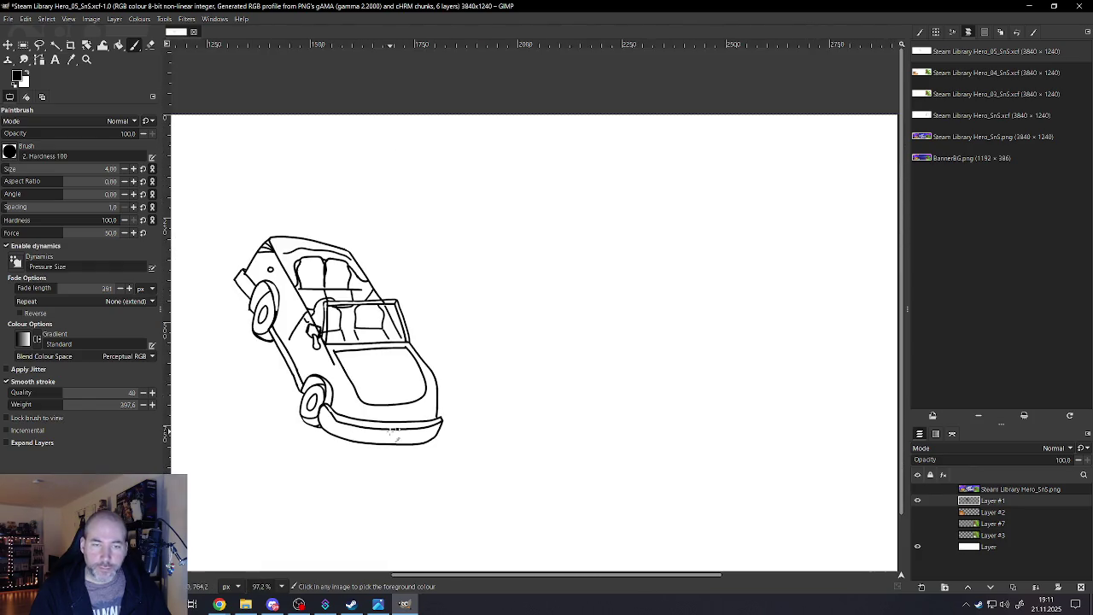
scroll(357, 436, "up", 2)
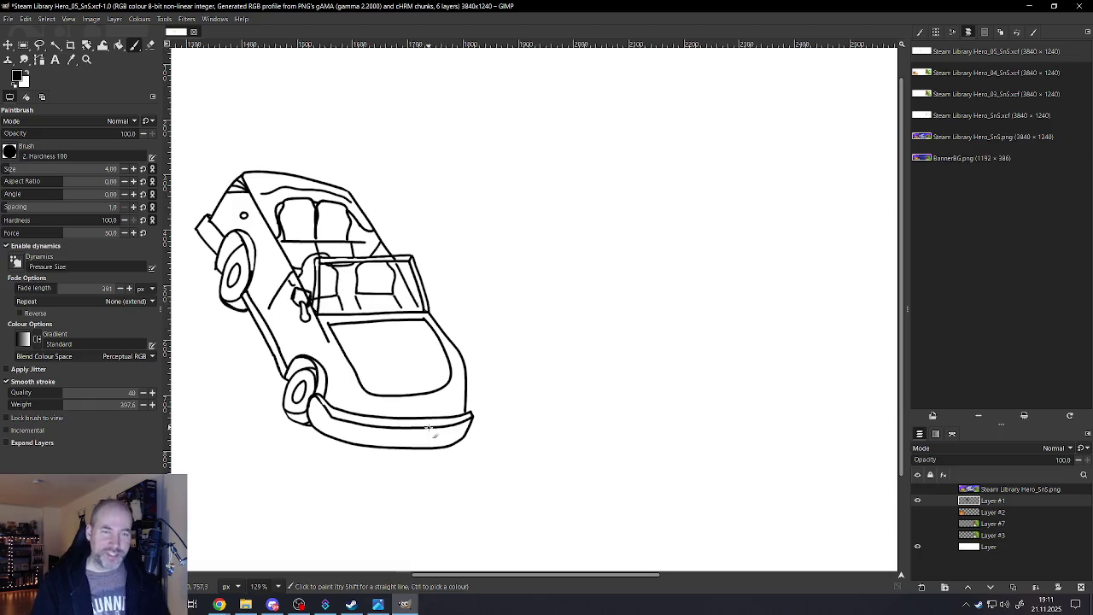
Zoom out with Ctrl+scroll to see the whole banner
key("ctrl")
scroll(388, 346, "down", 3)
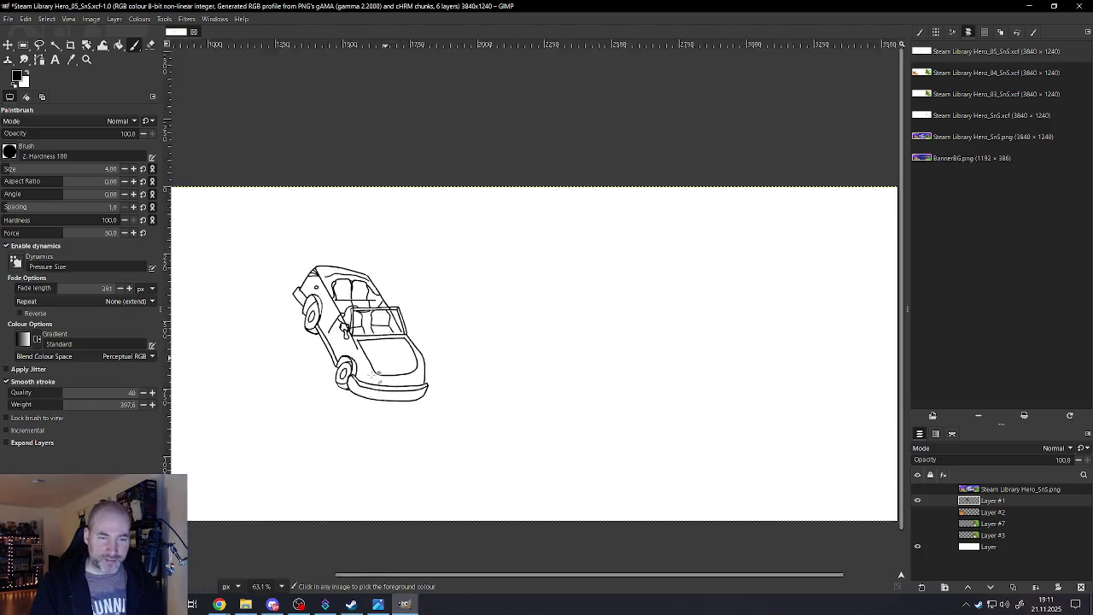
scroll(342, 367, "down", 1)
scroll(296, 390, "down", 2)
scroll(226, 384, "up", 3)
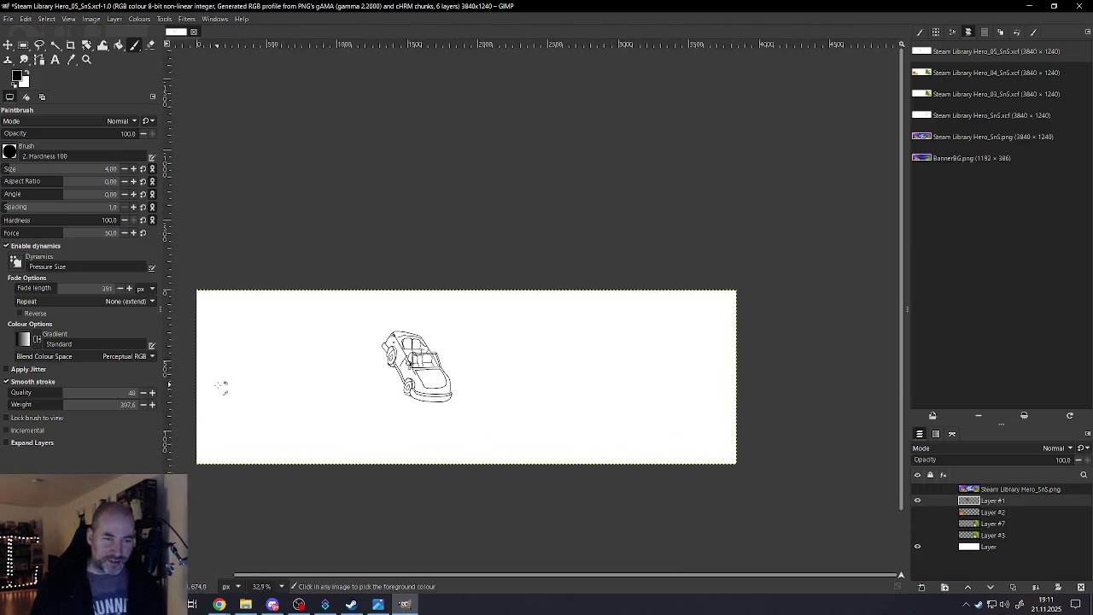
scroll(227, 384, "up", 2)
scroll(227, 384, "down", 2)
mouse_move(993, 511)
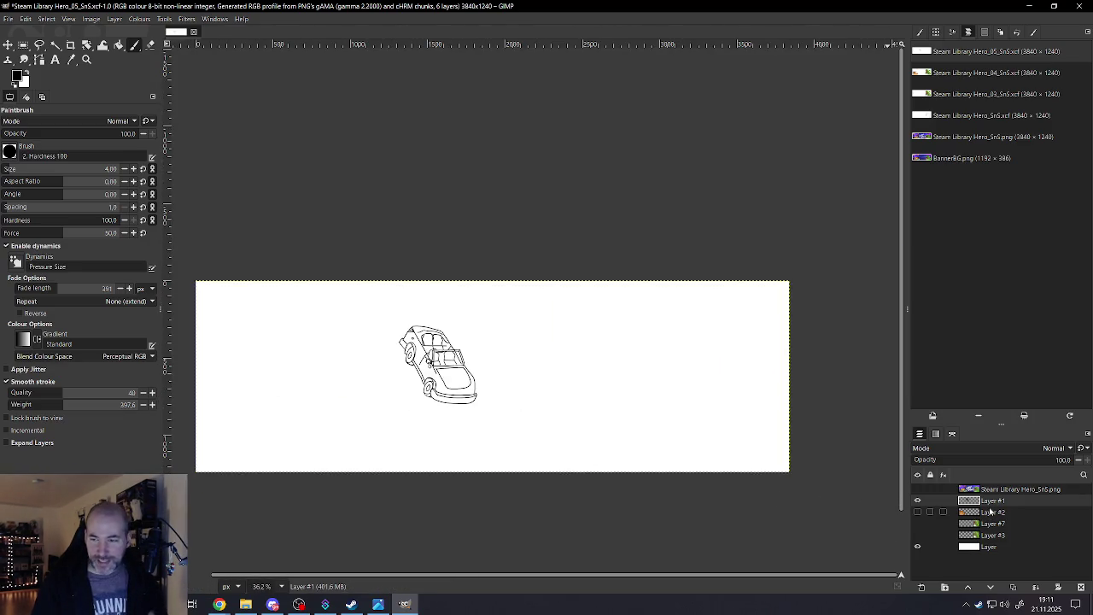
Show the orange machine and green dinosaur layers, and start repositioning the car sketch
left_click(917, 512)
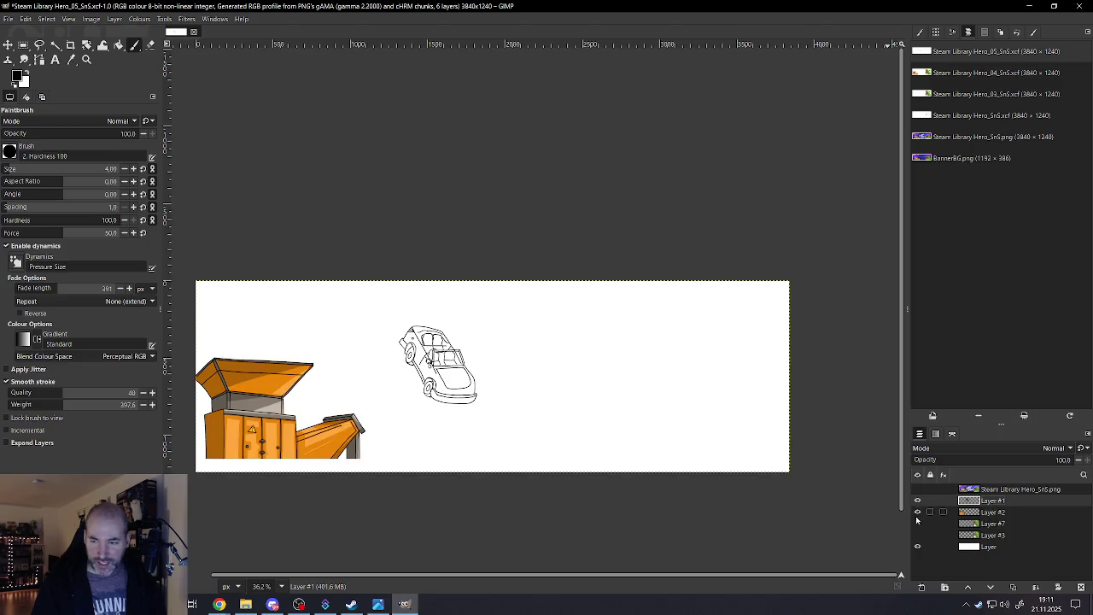
left_click(917, 523)
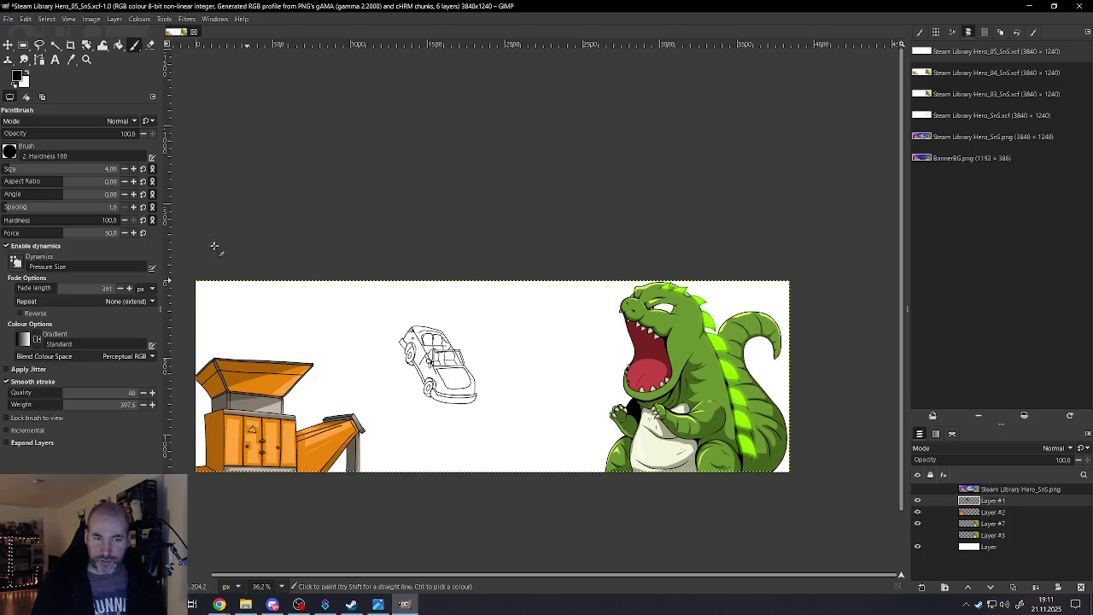
left_click(8, 45)
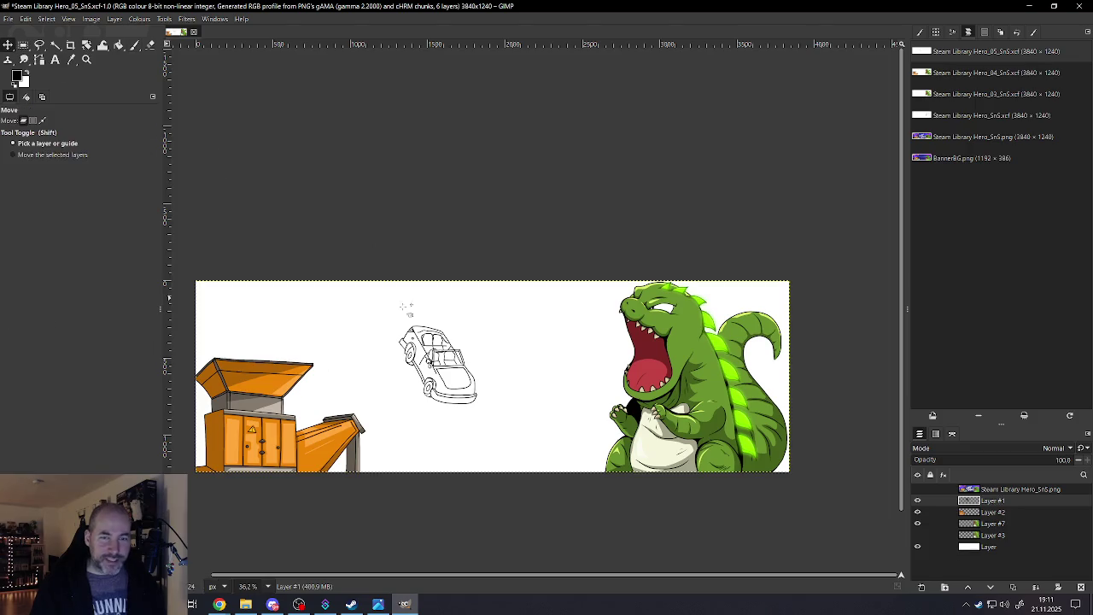
mouse_move(498, 381)
left_mouse_down()
mouse_move(483, 366)
mouse_move(334, 360)
left_mouse_up()
left_click(272, 359)
key("ctrl+z")
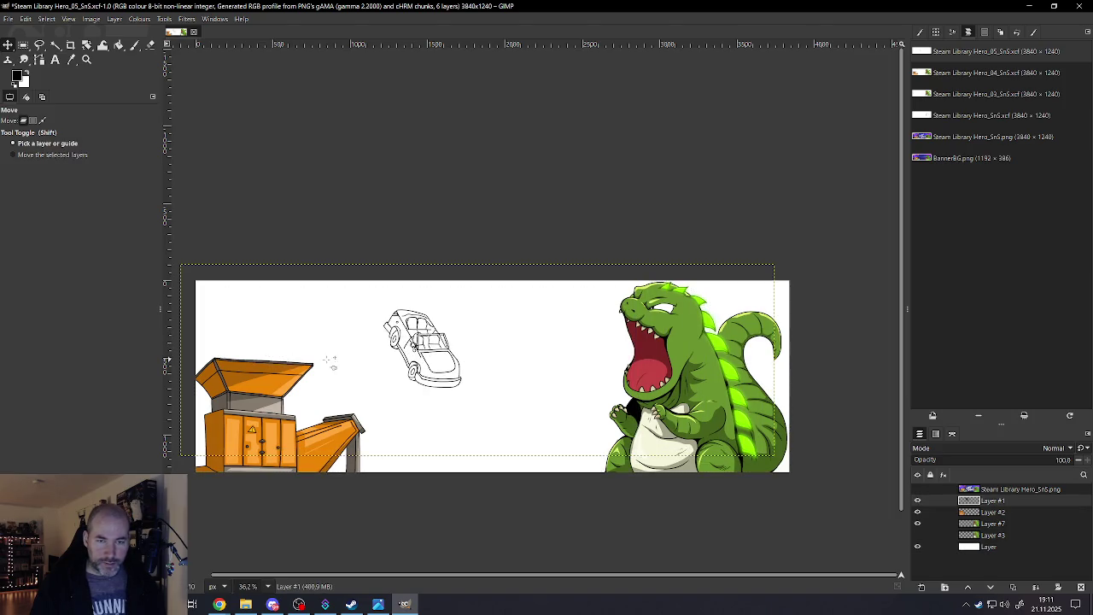
Place the car sketch above the orange machine, with its layer stacked below Layer #2
left_click_drag(481, 359, 294, 347)
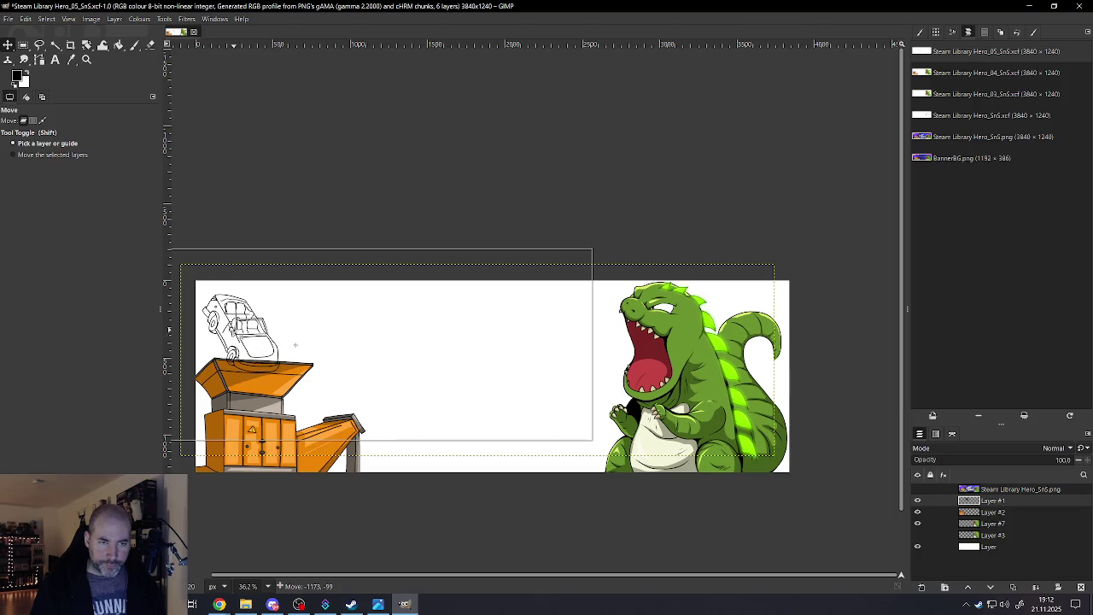
left_click_drag(296, 345, 296, 347)
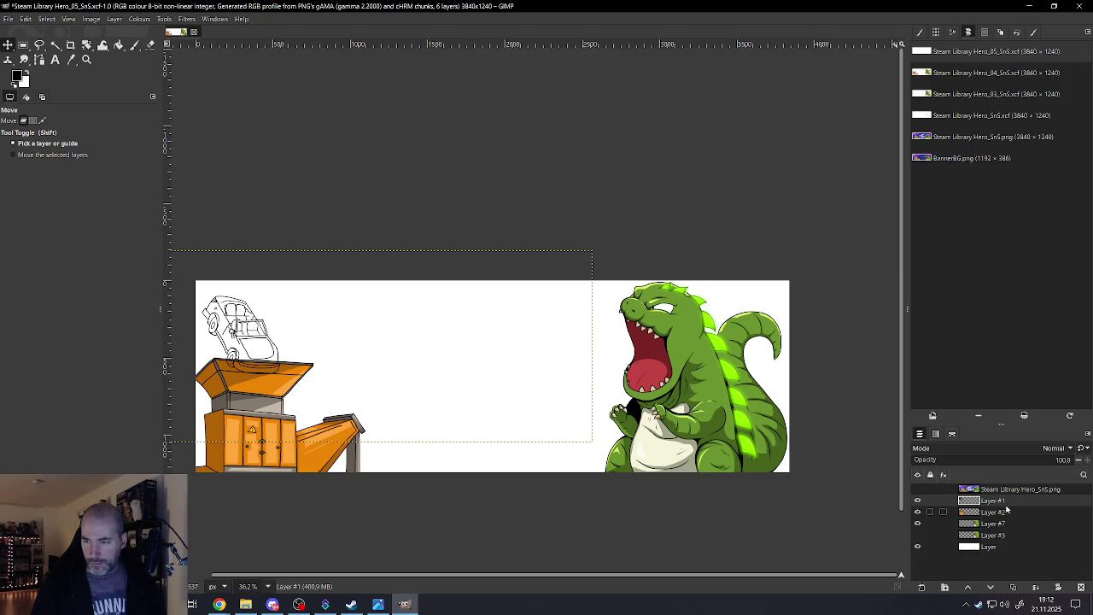
left_click_drag(1006, 507, 1000, 518)
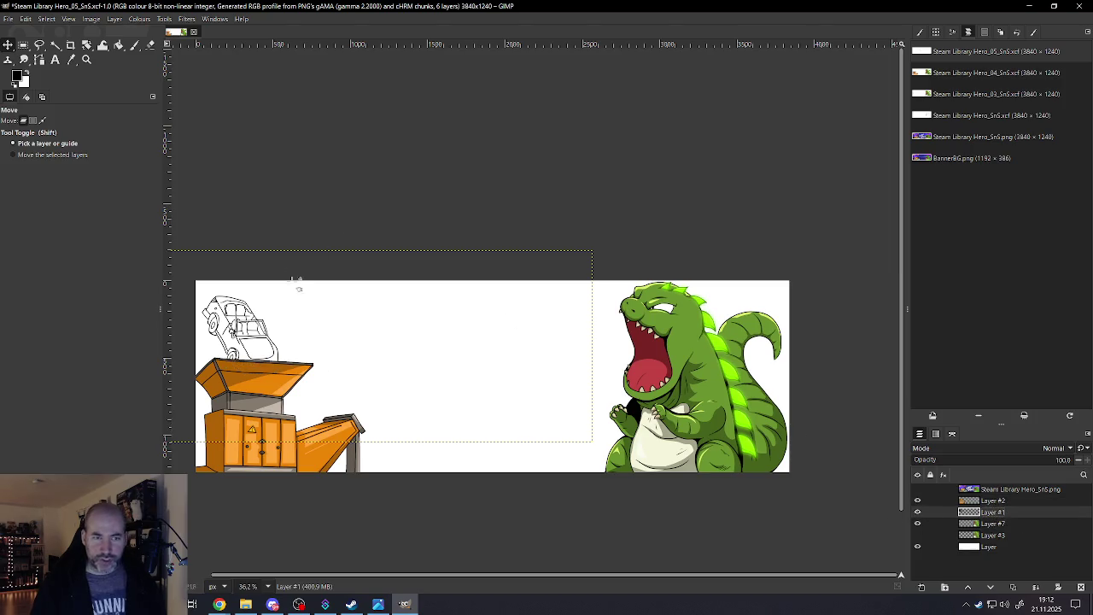
scroll(256, 358, "down", 2)
scroll(232, 369, "up", 1)
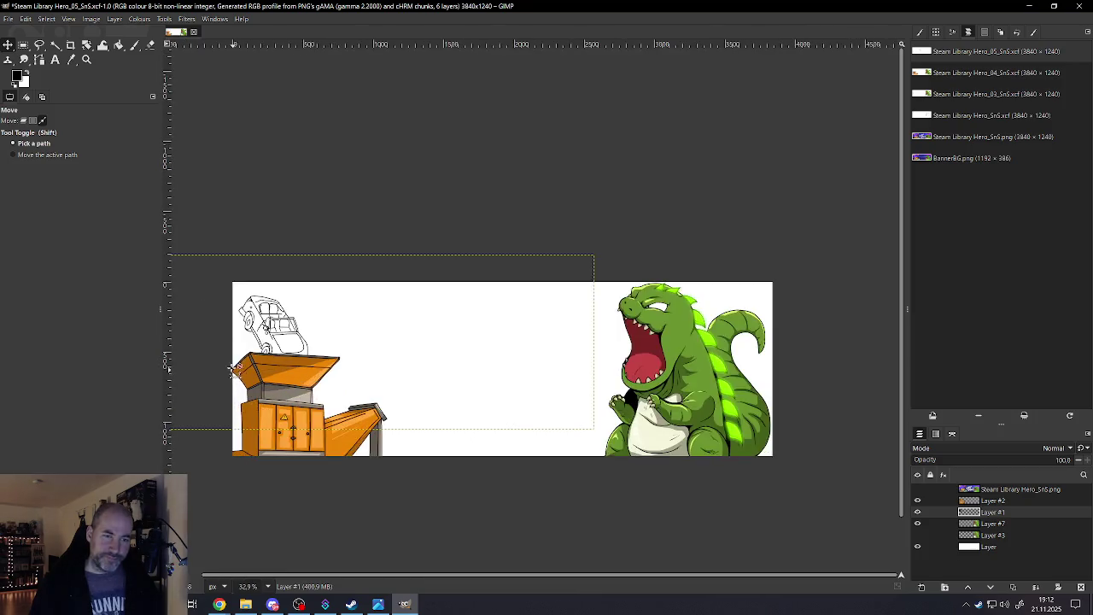
scroll(233, 368, "up", 4)
mouse_move(378, 328)
left_mouse_down()
mouse_move(354, 330)
mouse_move(353, 341)
left_mouse_up()
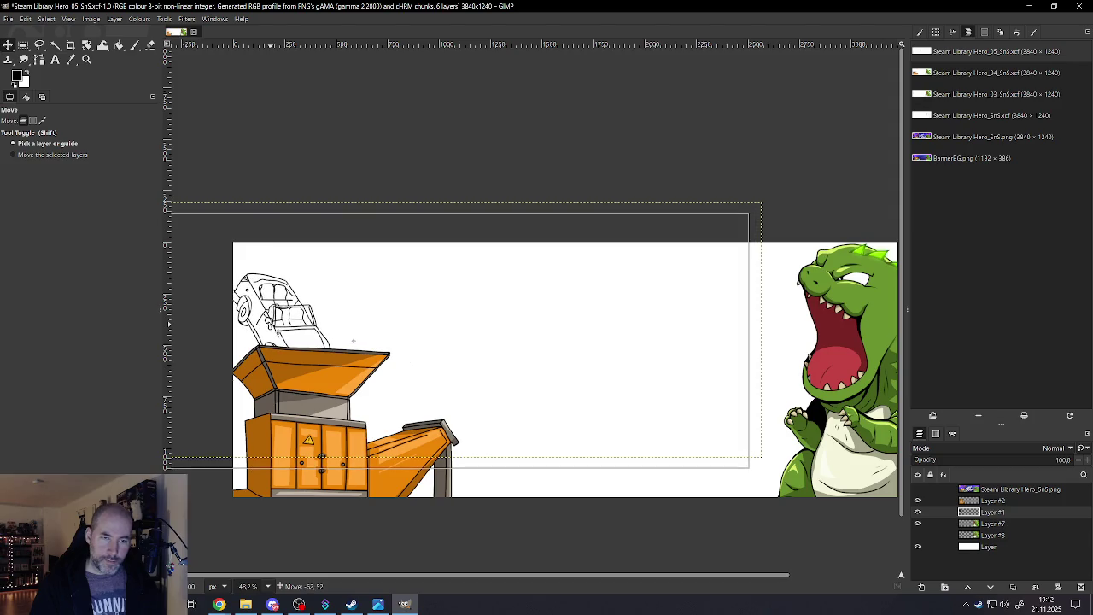
Zoom in from about 40% toward the car's cabin and seats
scroll(353, 341, "down", 2)
scroll(398, 341, "down", 4)
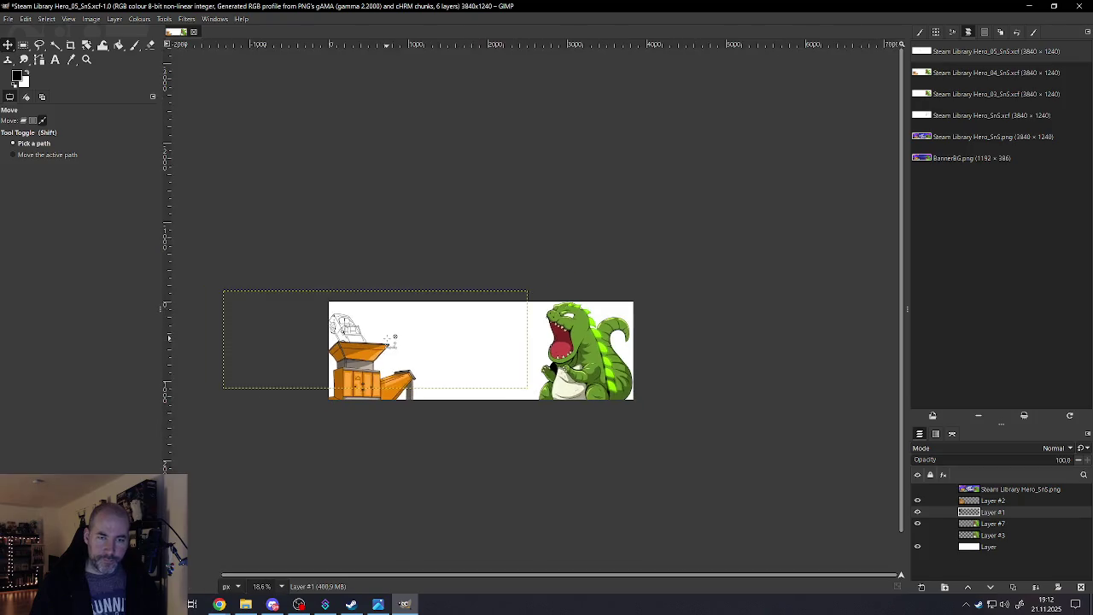
scroll(496, 296, "up", 2)
scroll(444, 362, "up", 2)
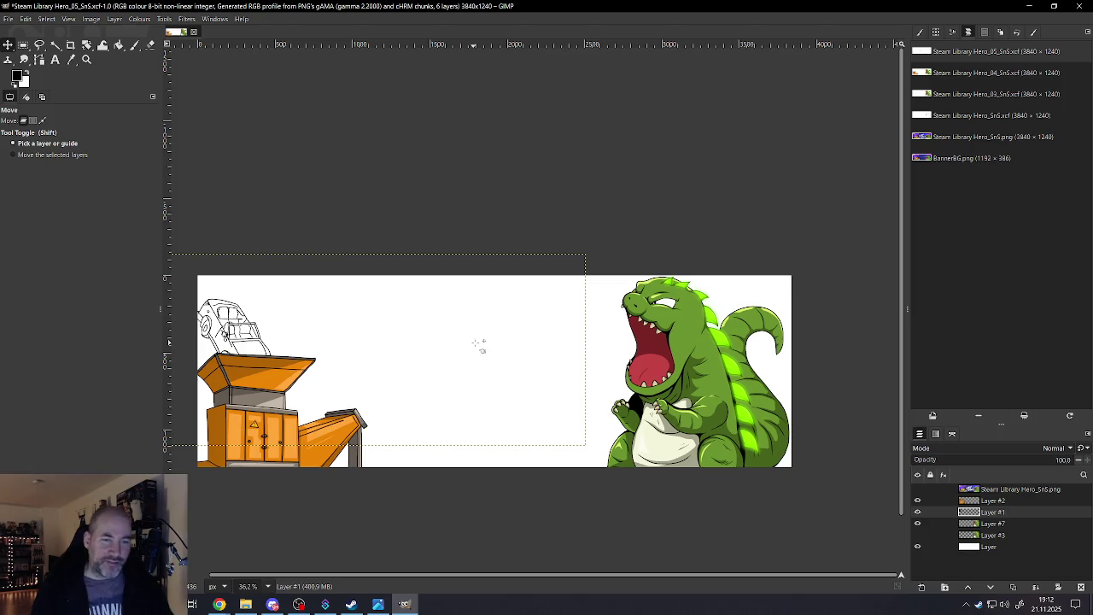
scroll(256, 391, "down", 2)
scroll(243, 393, "down", 2)
scroll(229, 394, "up", 2)
scroll(205, 380, "up", 2)
scroll(231, 384, "up", 1)
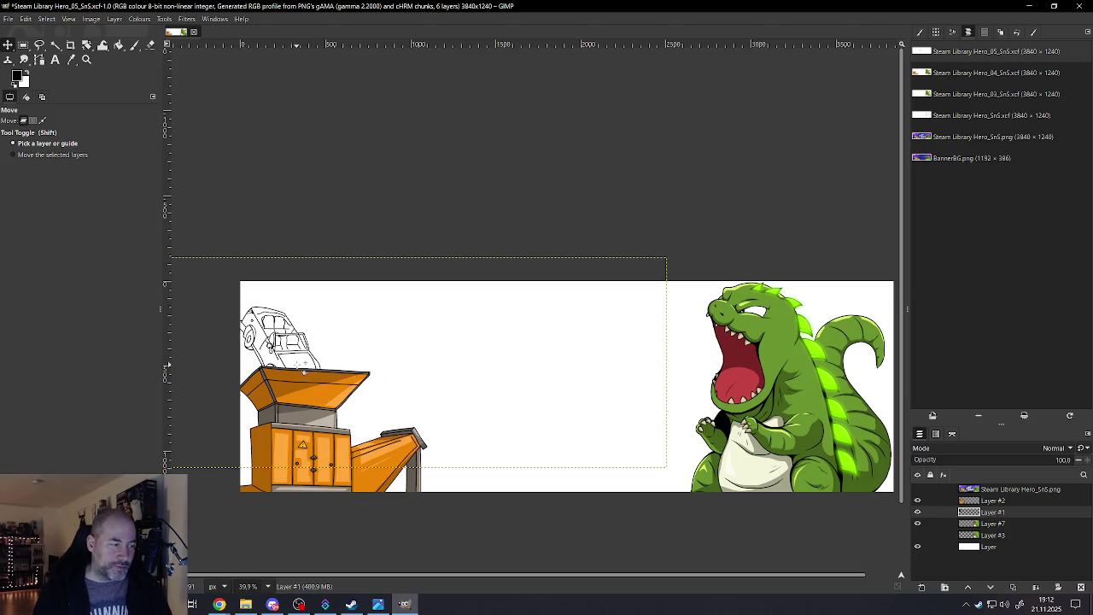
scroll(288, 345, "up", 2)
scroll(289, 345, "up", 2)
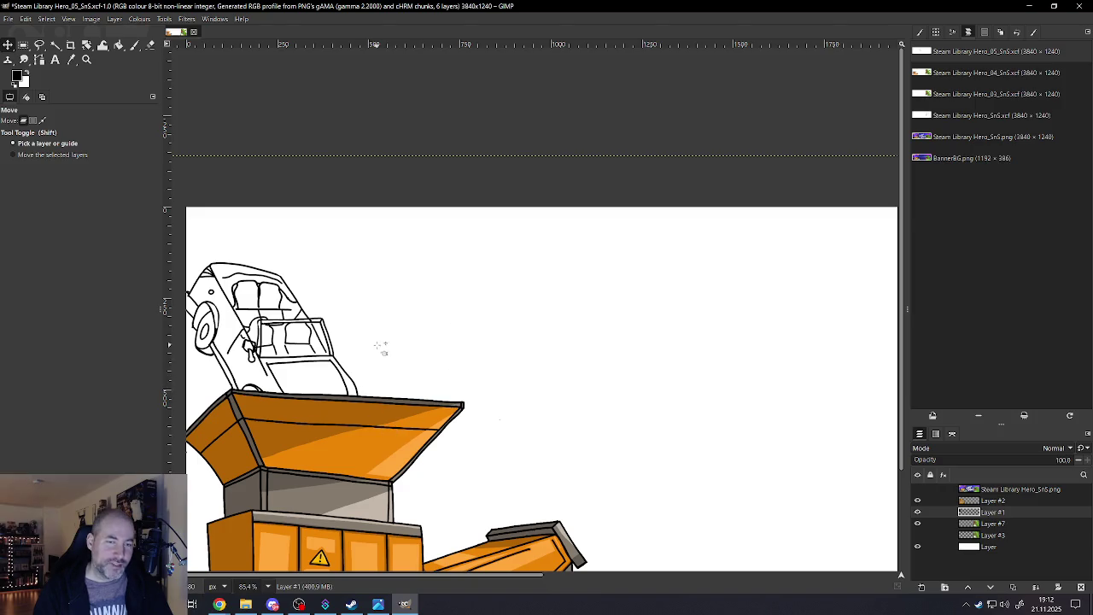
scroll(305, 427, "down", 3)
scroll(325, 422, "down", 1)
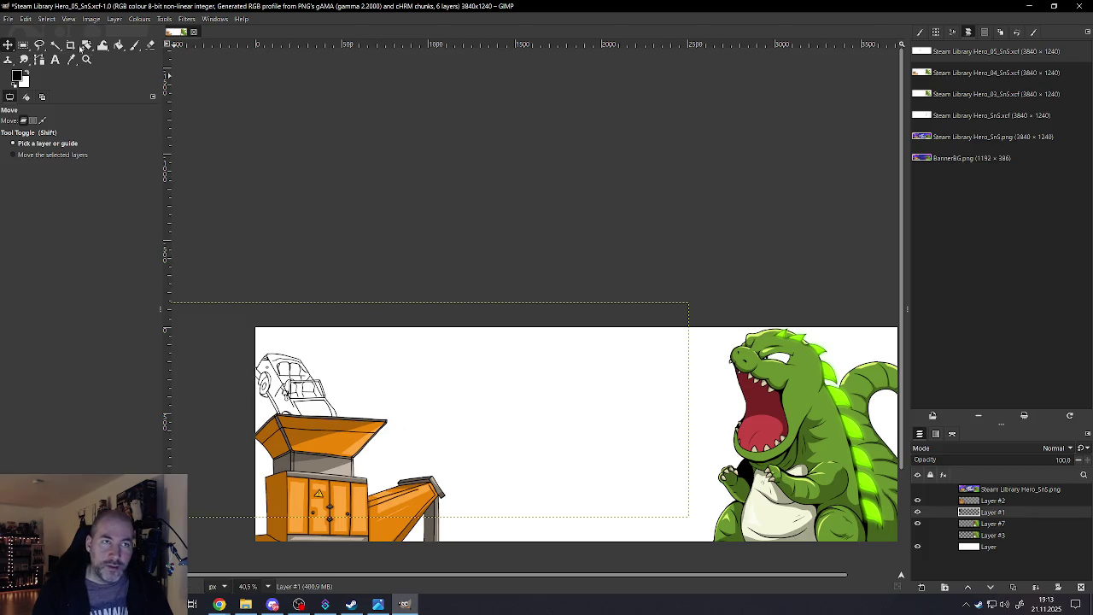
Save the work as Steam Library Hero_05_SnS.xcf and zoom to about 393% on the cabin
left_click(15, 21)
left_click(26, 104)
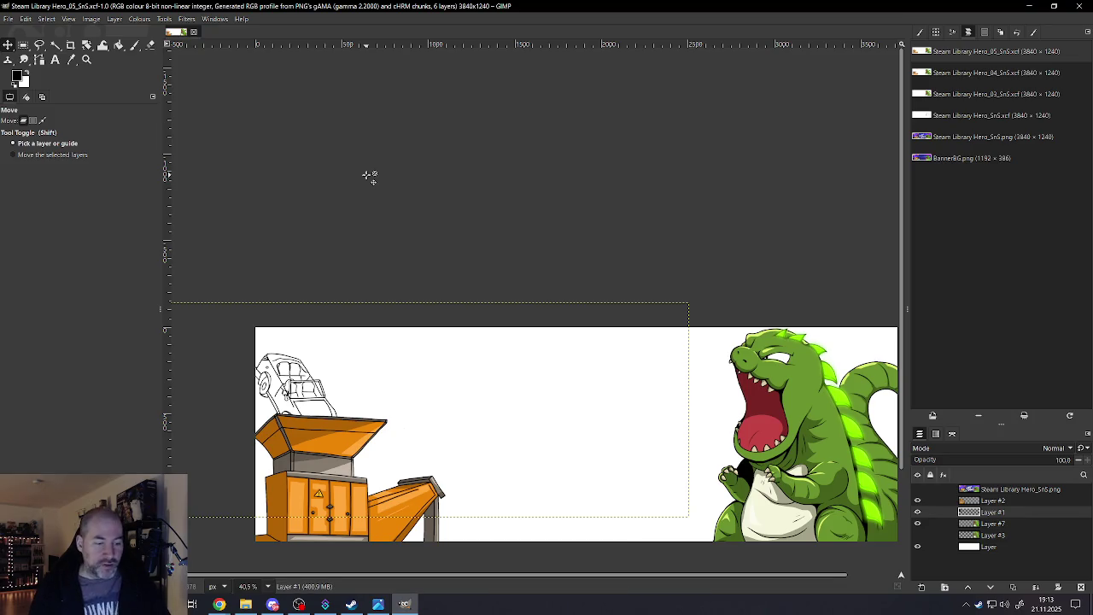
scroll(299, 380, "up", 3, "ctrl")
scroll(299, 380, "up", 1, "ctrl")
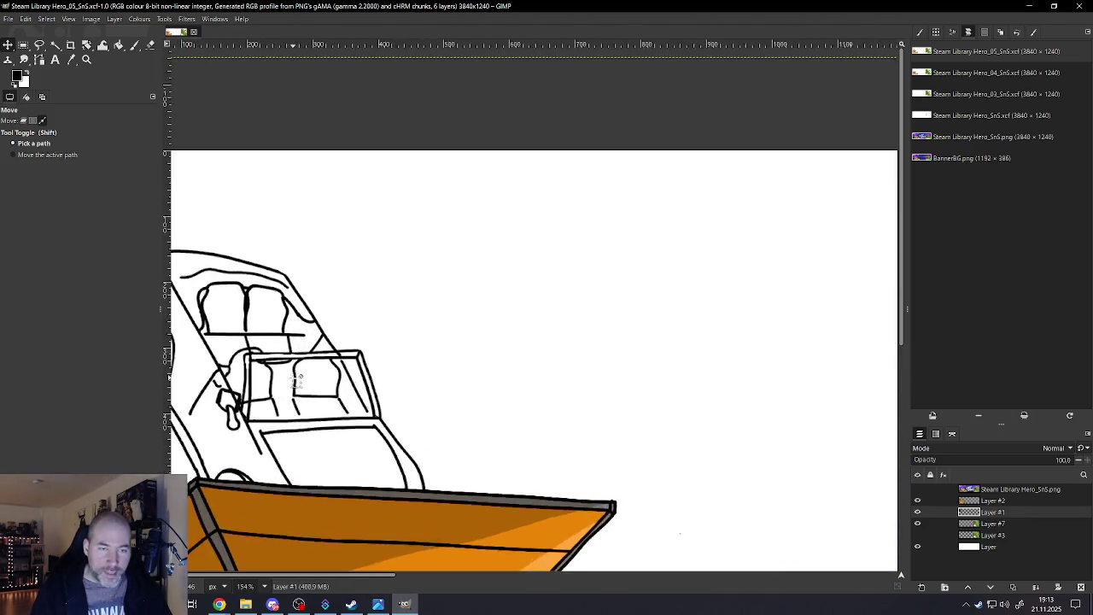
scroll(299, 380, "up", 3, "ctrl")
scroll(291, 367, "up", 1, "ctrl")
scroll(276, 363, "down", 2, "ctrl")
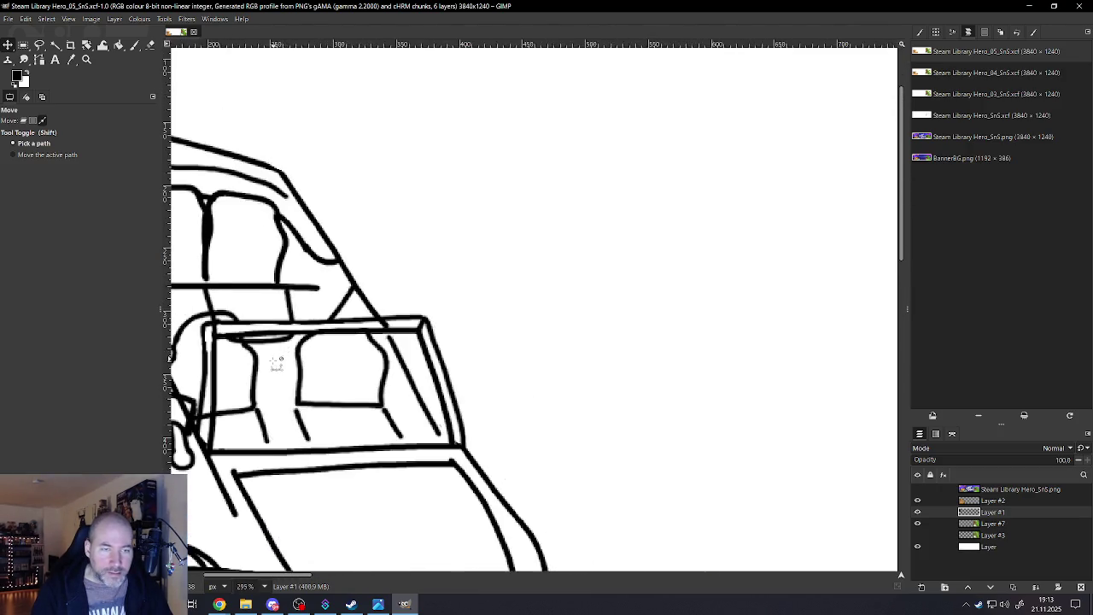
scroll(276, 363, "up", 1, "ctrl")
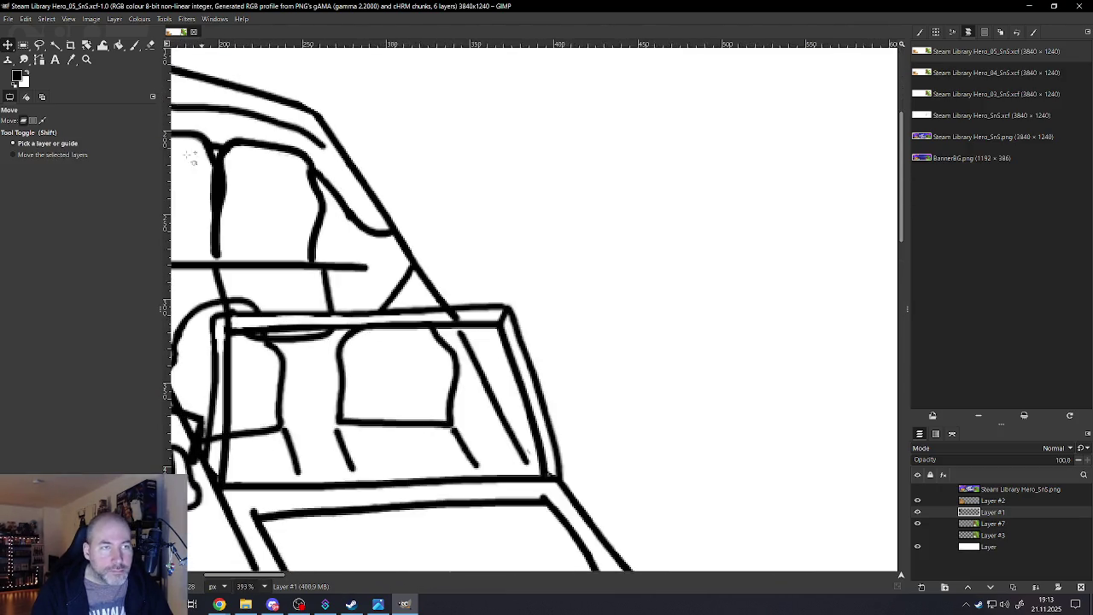
Paint a thick black bar just below the top of the windshield frame
left_click(134, 45)
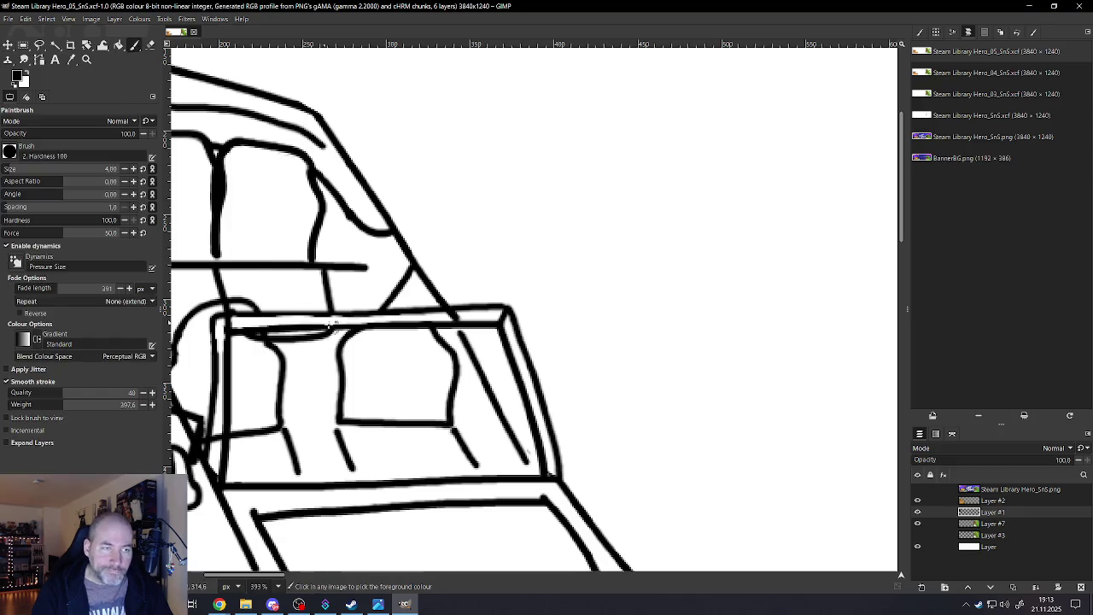
scroll(332, 325, "up", 1, "ctrl")
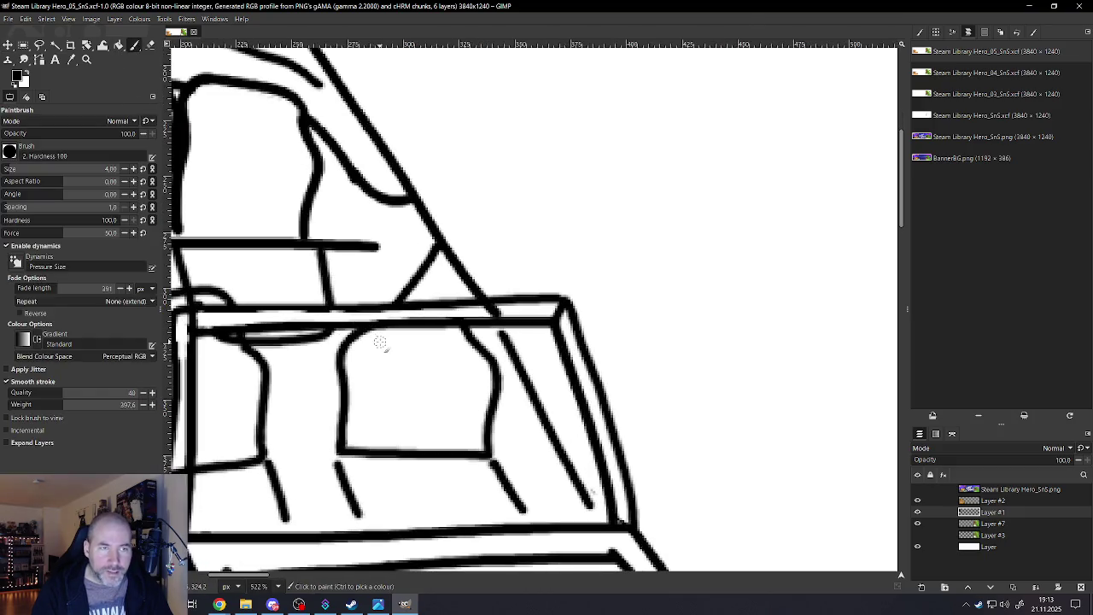
mouse_move(379, 354)
left_mouse_down()
mouse_move(373, 329)
mouse_move(379, 348)
left_mouse_up()
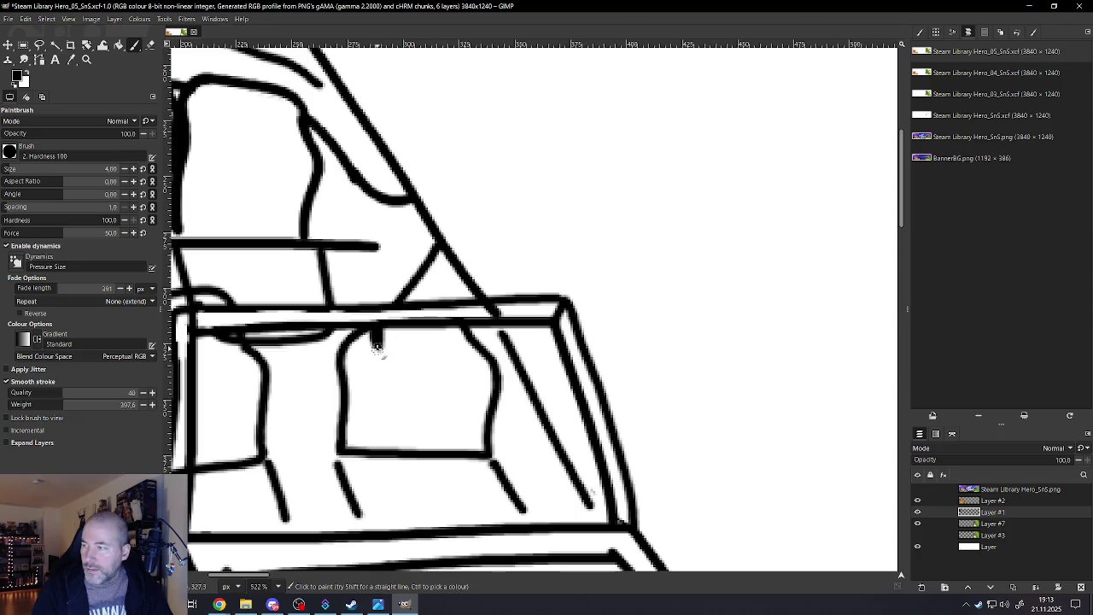
mouse_move(352, 352)
left_mouse_down()
mouse_move(407, 350)
mouse_move(342, 358)
mouse_move(398, 366)
left_mouse_up()
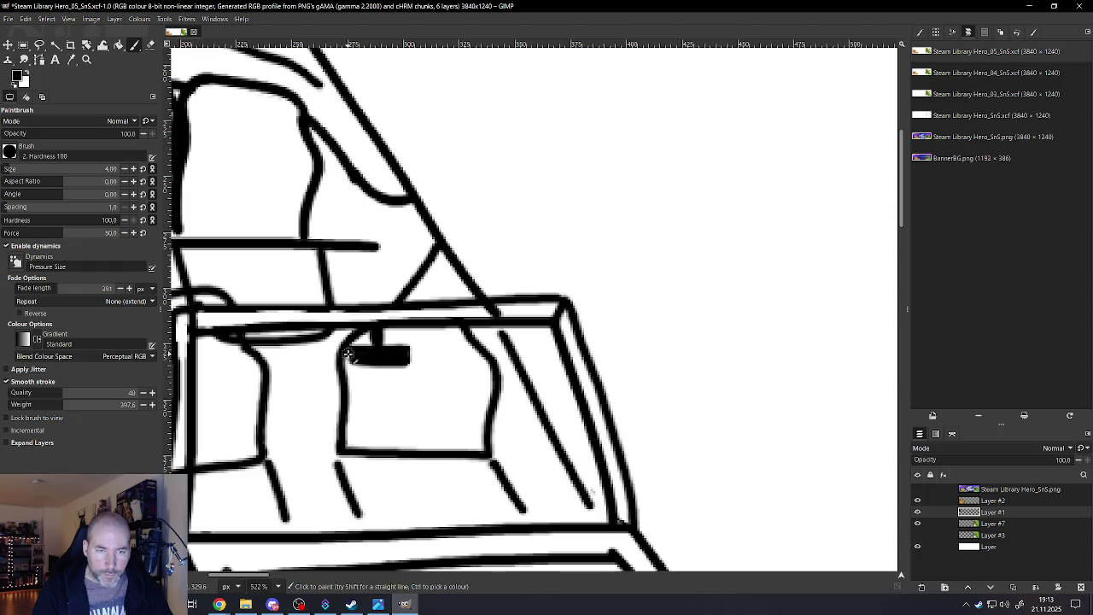
left_click_drag(351, 365, 393, 368)
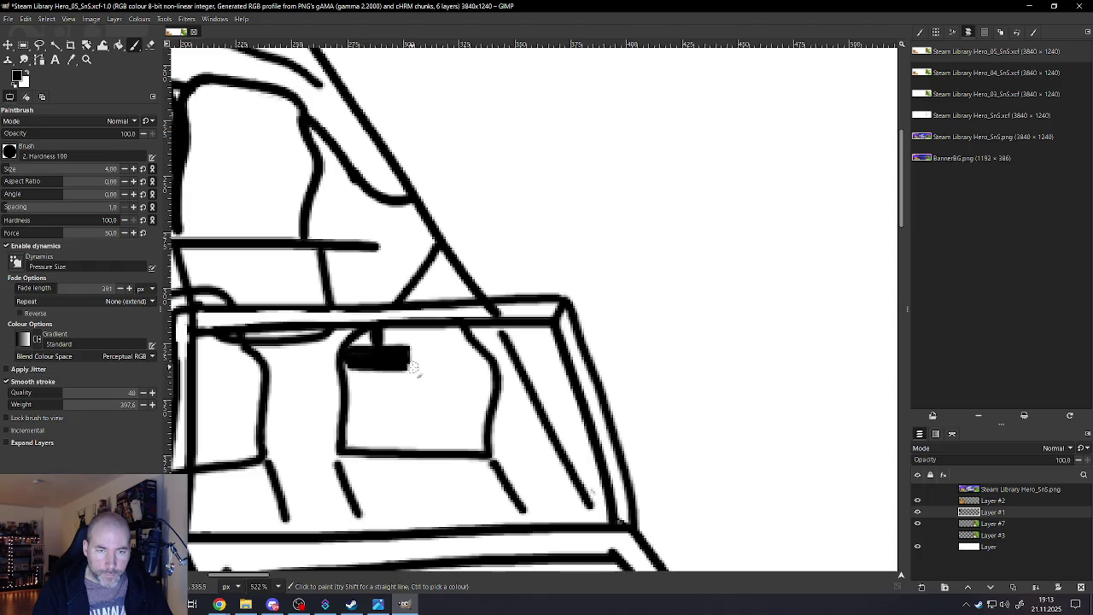
Zoom back out to view the whole banner
scroll(341, 379, "down", 2)
scroll(358, 382, "down", 2)
scroll(376, 385, "down", 1)
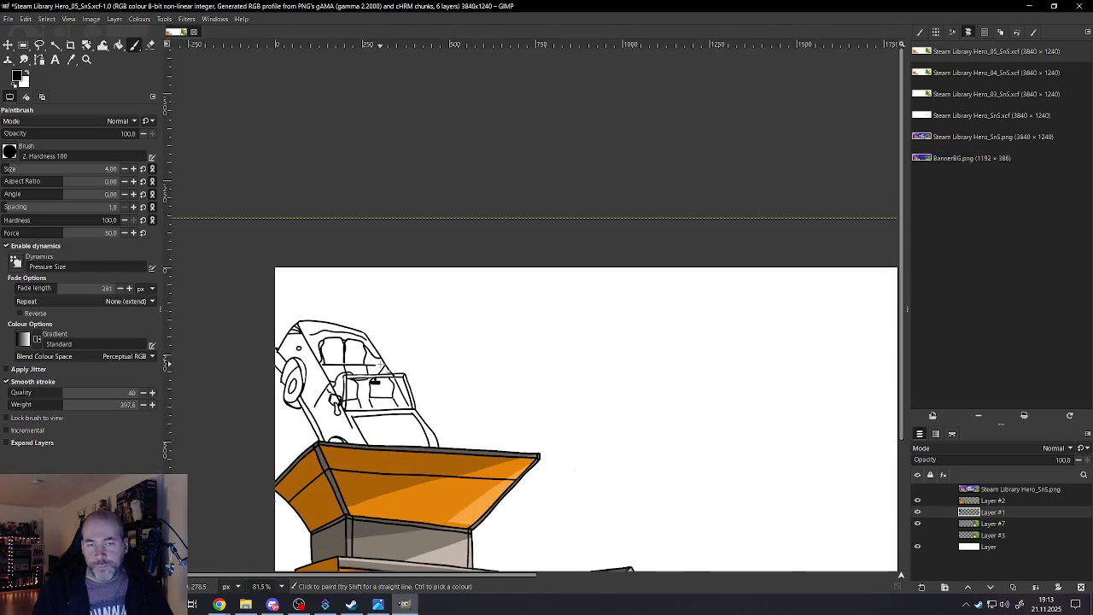
scroll(401, 385, "down", 2)
scroll(444, 401, "down", 1)
scroll(487, 414, "up", 1)
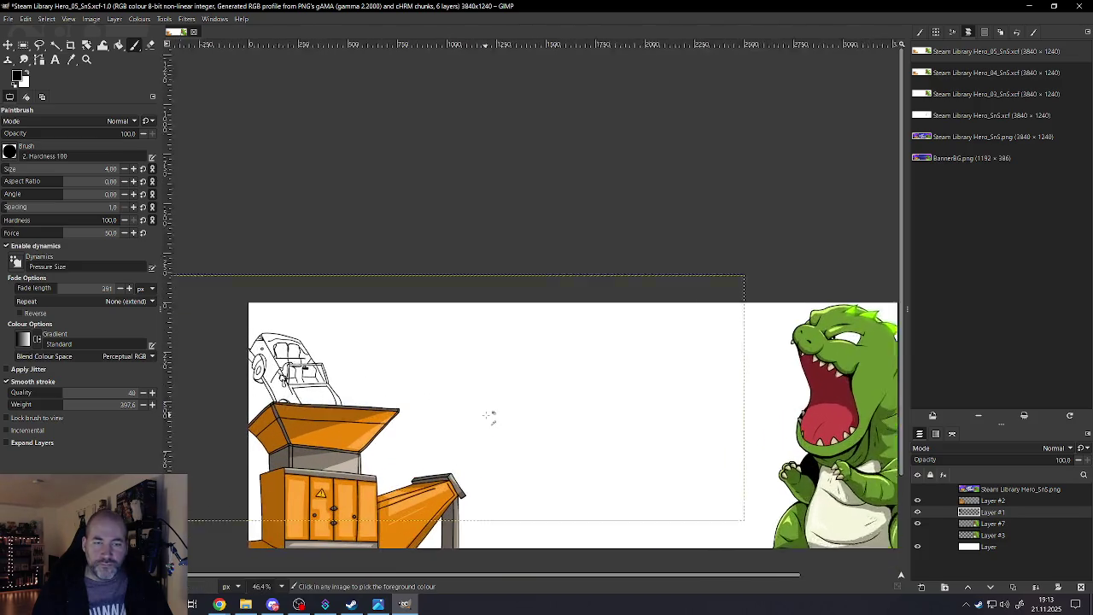
scroll(489, 415, "up", 1)
left_click(8, 44)
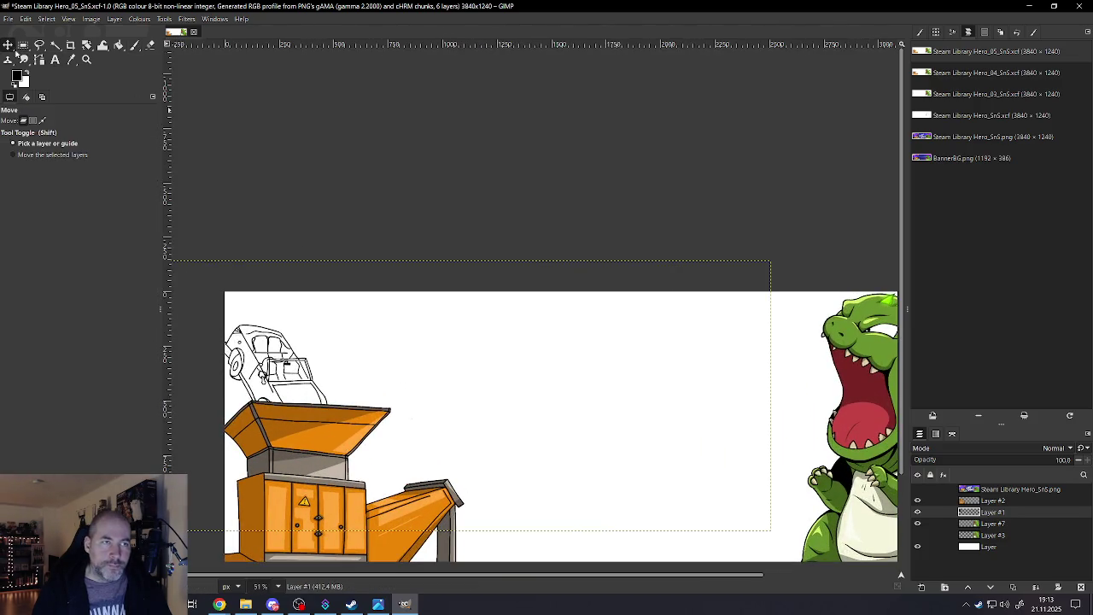
Move the car drawing up and to the right, off the orange hopper
left_click_drag(267, 375, 584, 391)
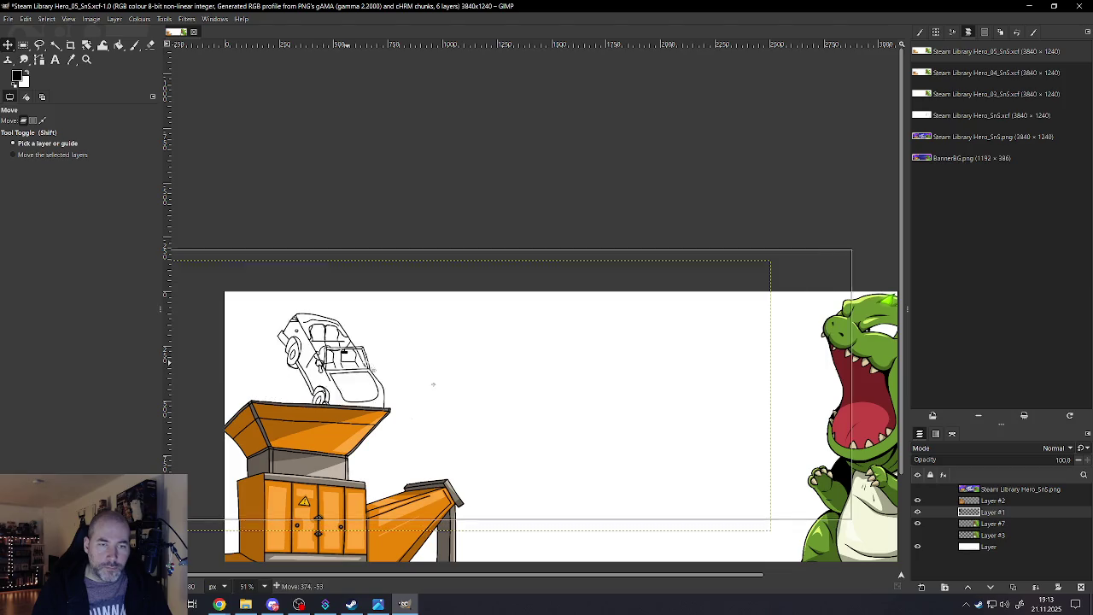
scroll(589, 397, "up", 5)
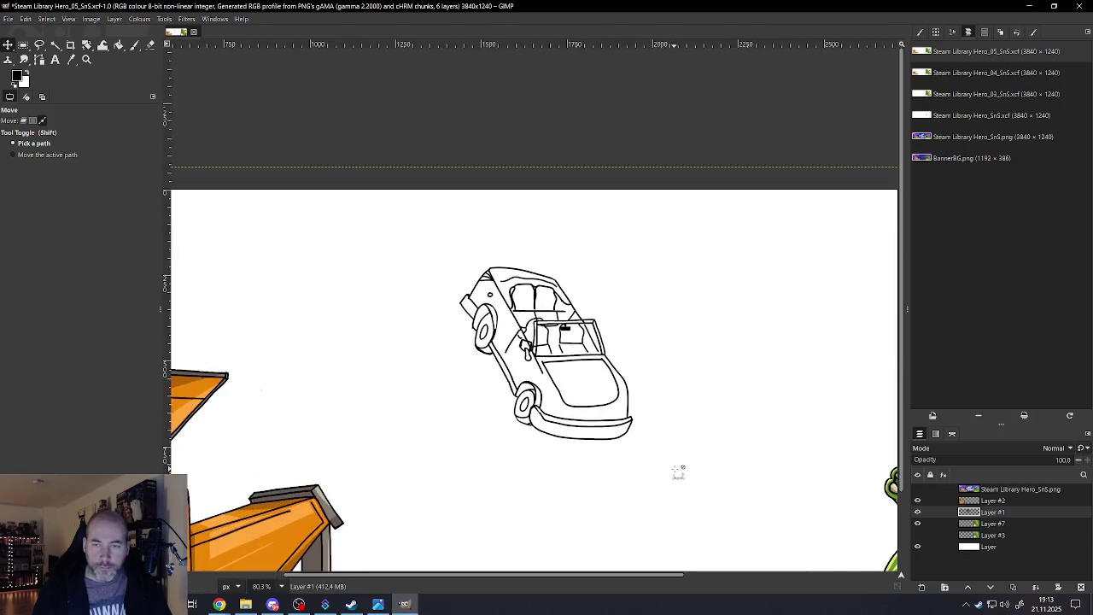
scroll(678, 470, "up", 7)
scroll(431, 249, "up", 2)
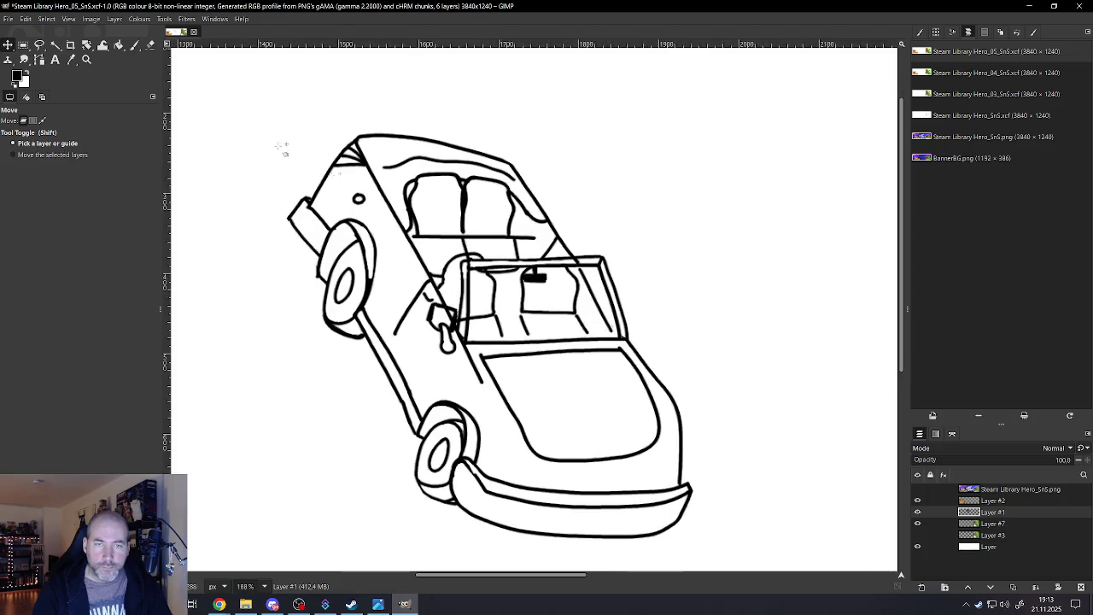
Save Steam Library Hero_05_SnS.xcf and zoom in on the car's hood
left_click(8, 18)
left_click(30, 108)
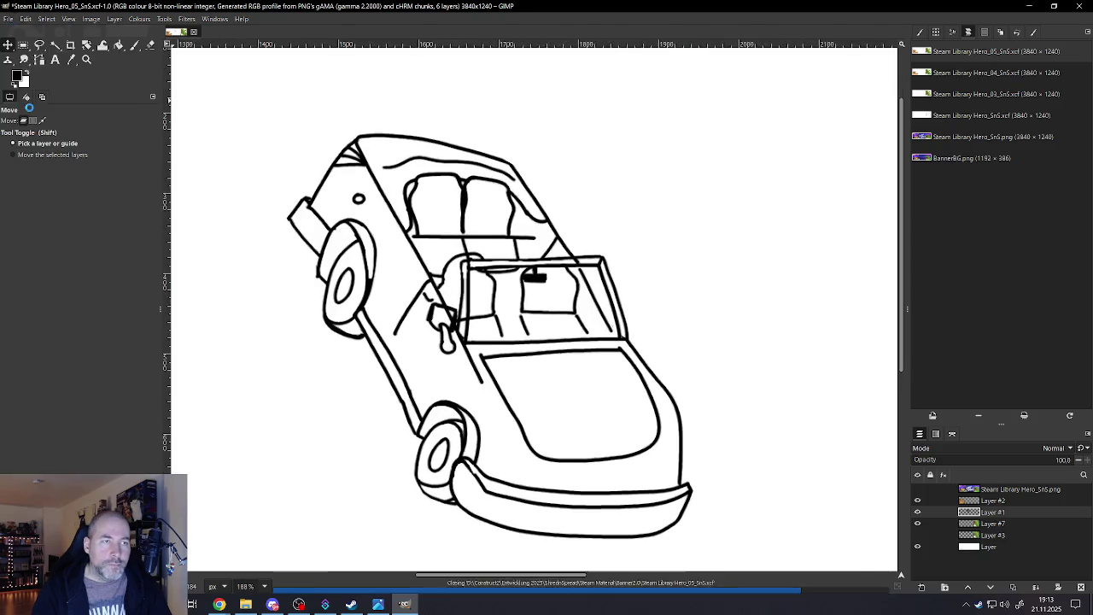
scroll(536, 388, "up", 3)
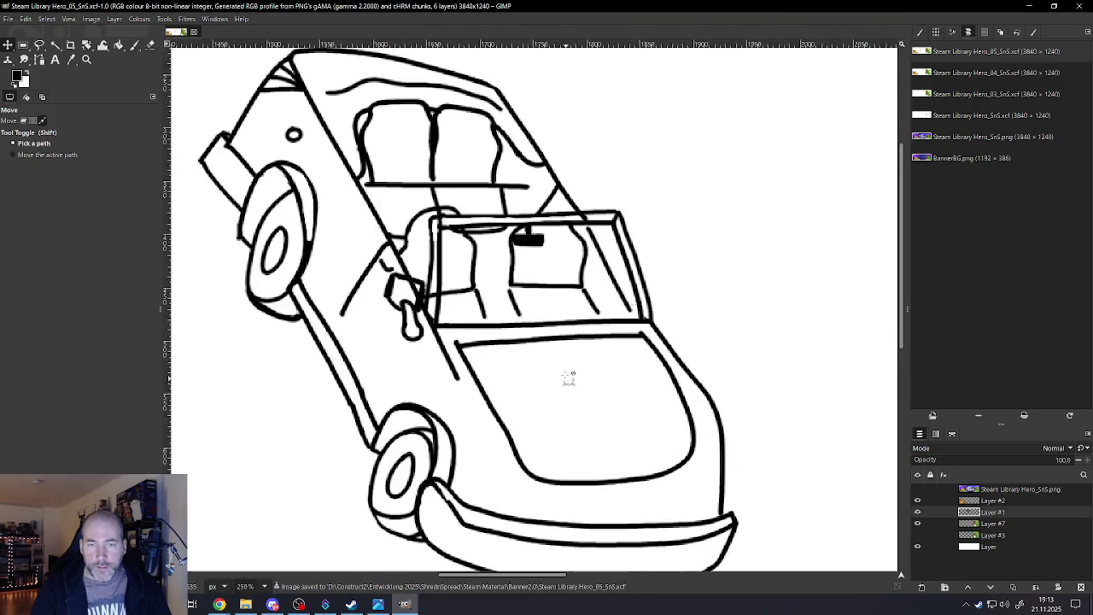
scroll(566, 378, "up", 7)
left_click(134, 44)
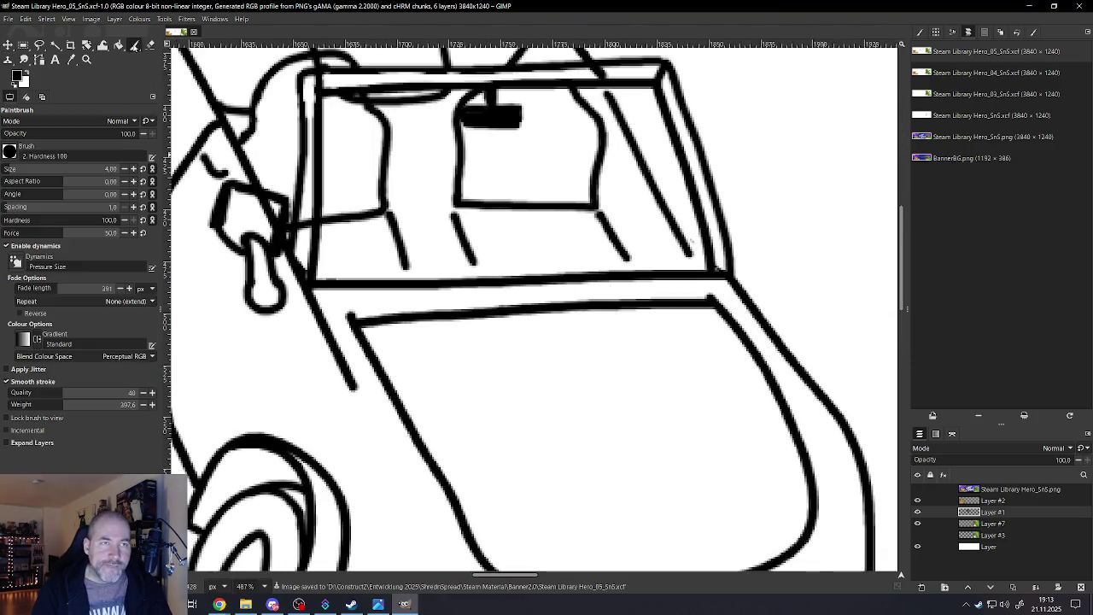
Erase the stub at the hood line's end and thin the hood's top line
left_click(150, 45)
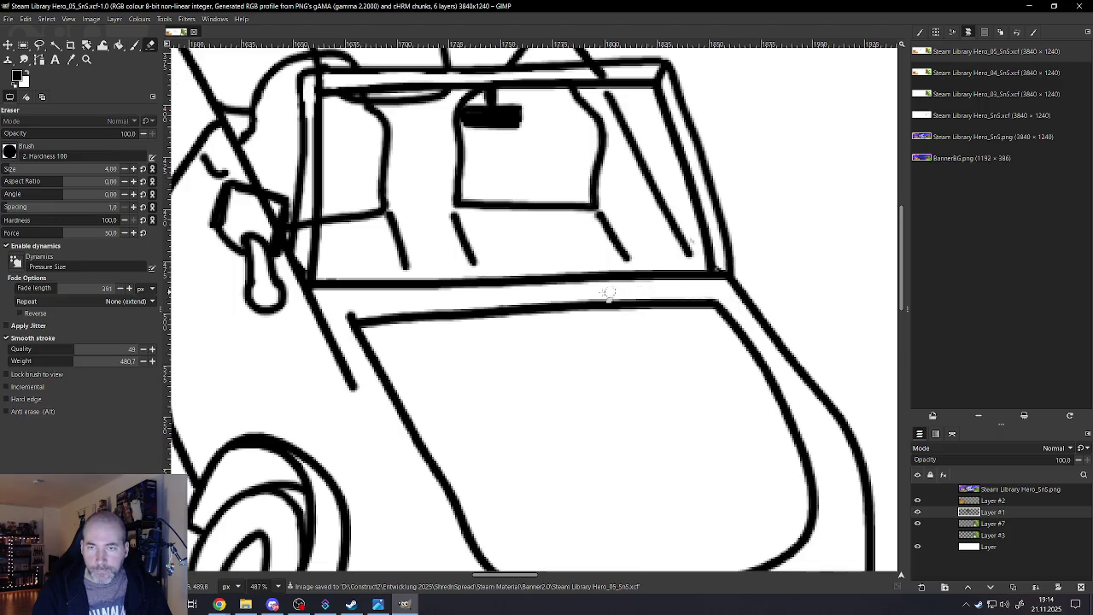
left_click(345, 317)
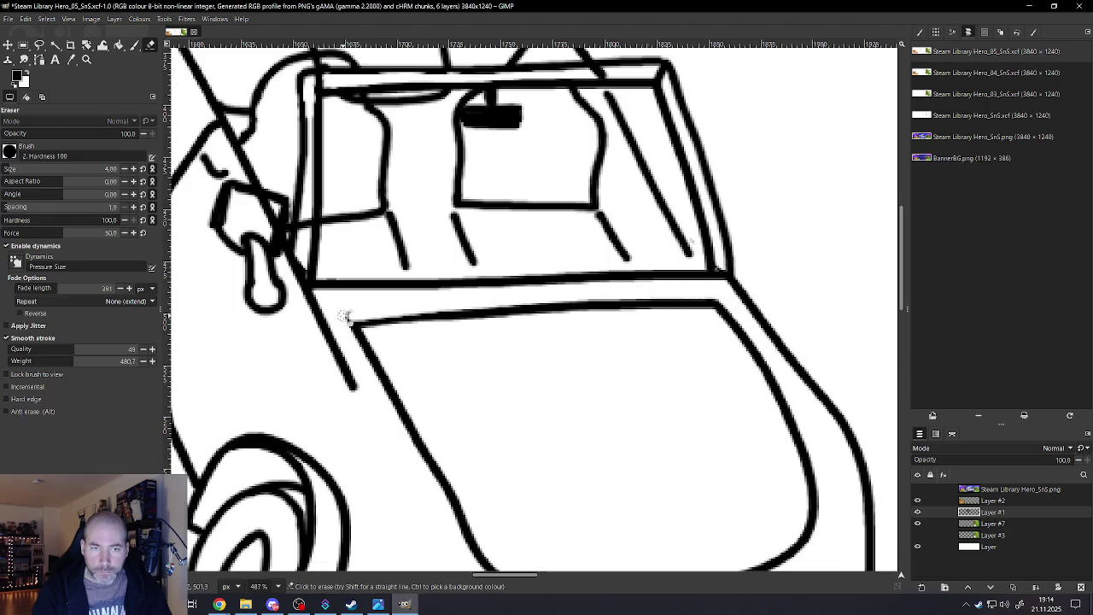
left_click_drag(349, 321, 726, 301)
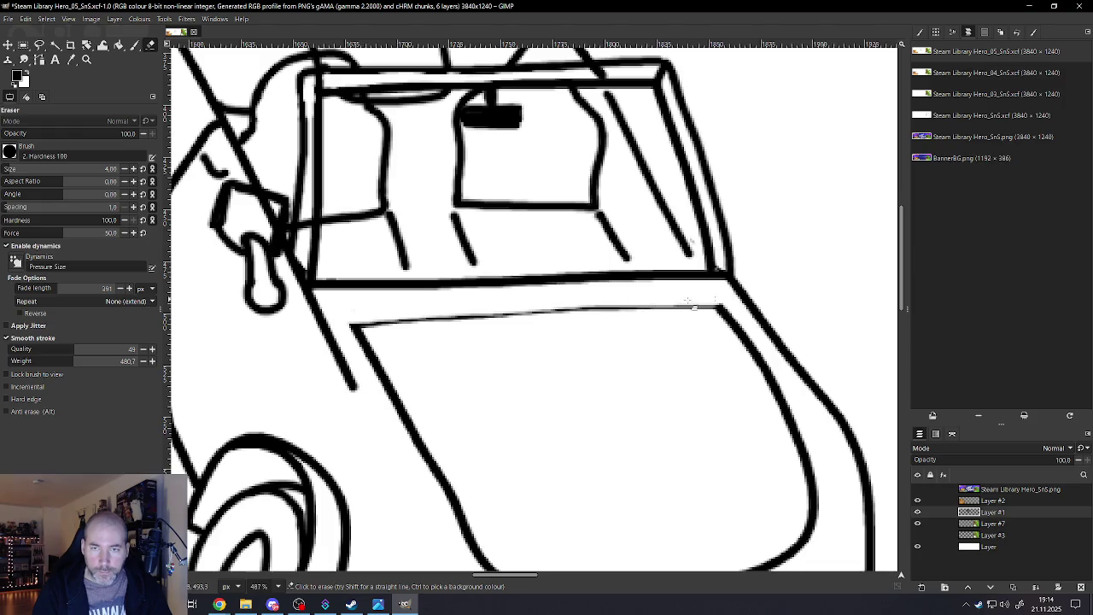
scroll(693, 305, "down", 2)
scroll(522, 349, "down", 2)
scroll(586, 427, "up", 4)
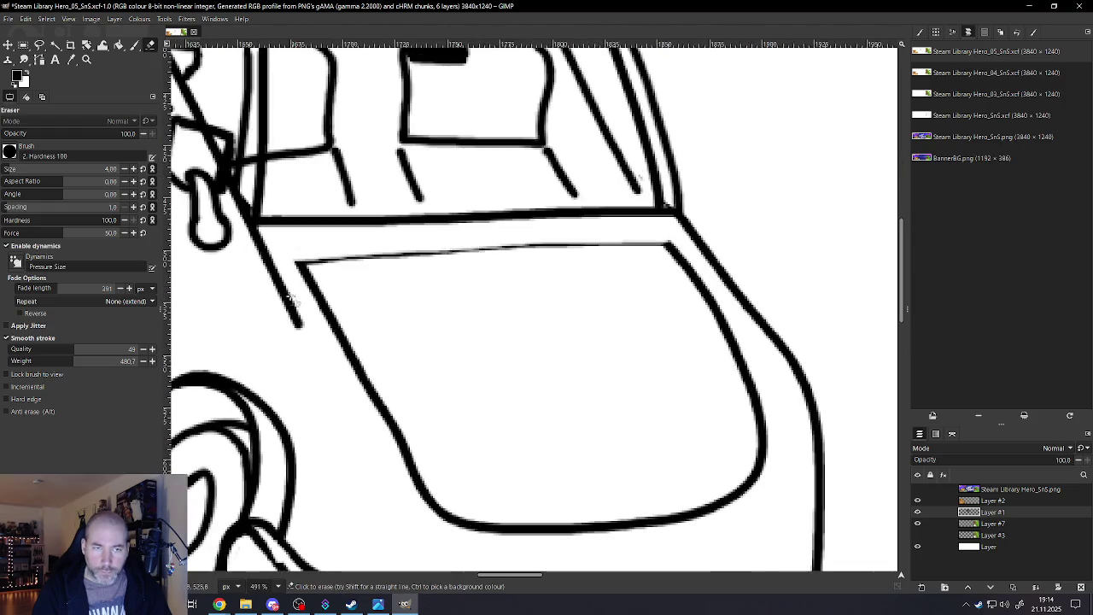
Thin the hood's left and right edge lines, then save with Ctrl+S
left_click_drag(298, 269, 429, 519)
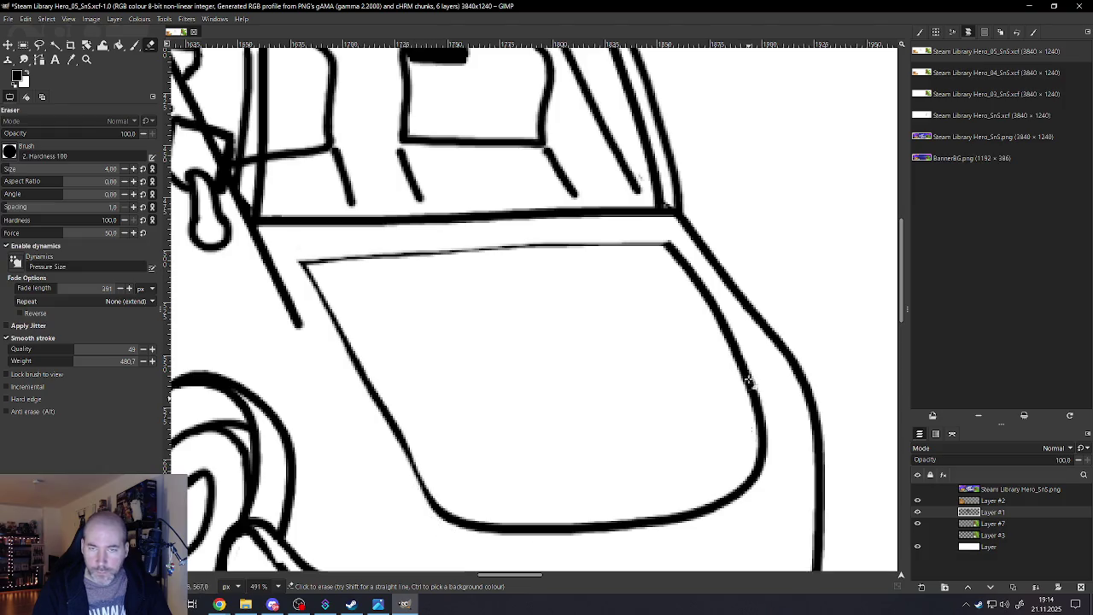
scroll(805, 444, "down", 3)
scroll(838, 451, "up", 3)
scroll(839, 450, "up", 1)
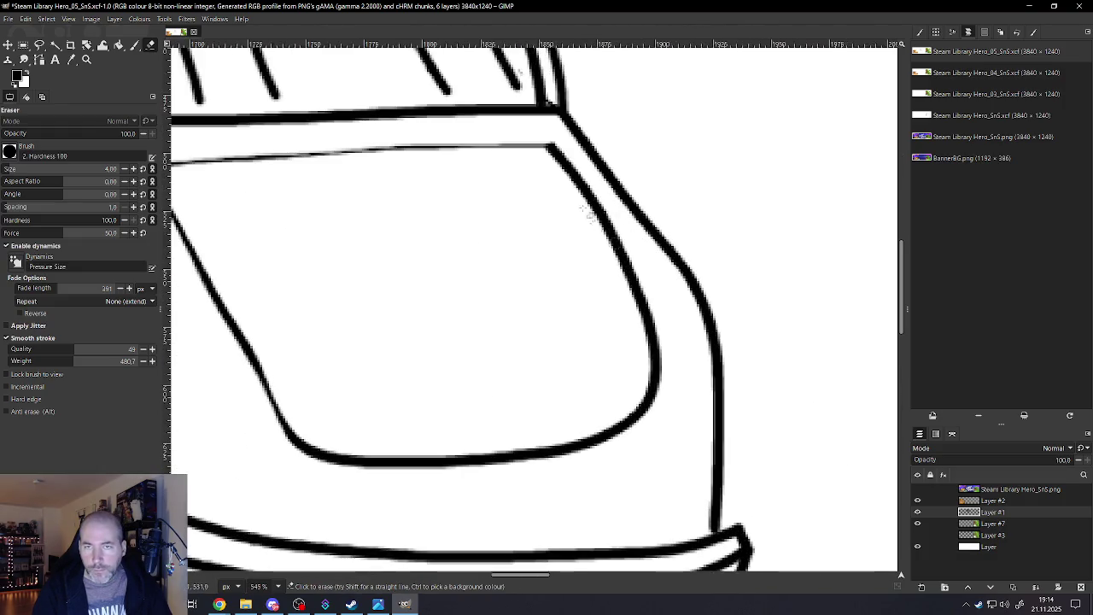
mouse_move(555, 139)
left_mouse_down()
mouse_move(639, 274)
mouse_move(667, 387)
left_mouse_up()
scroll(649, 446, "down", 2)
scroll(610, 434, "up", 1)
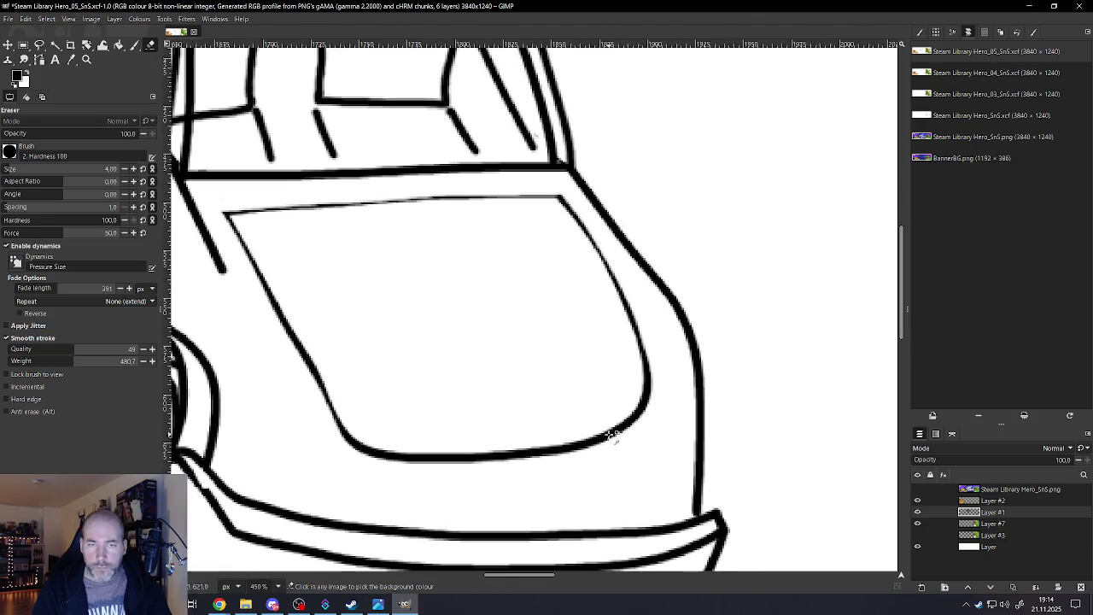
key("ctrl+s")
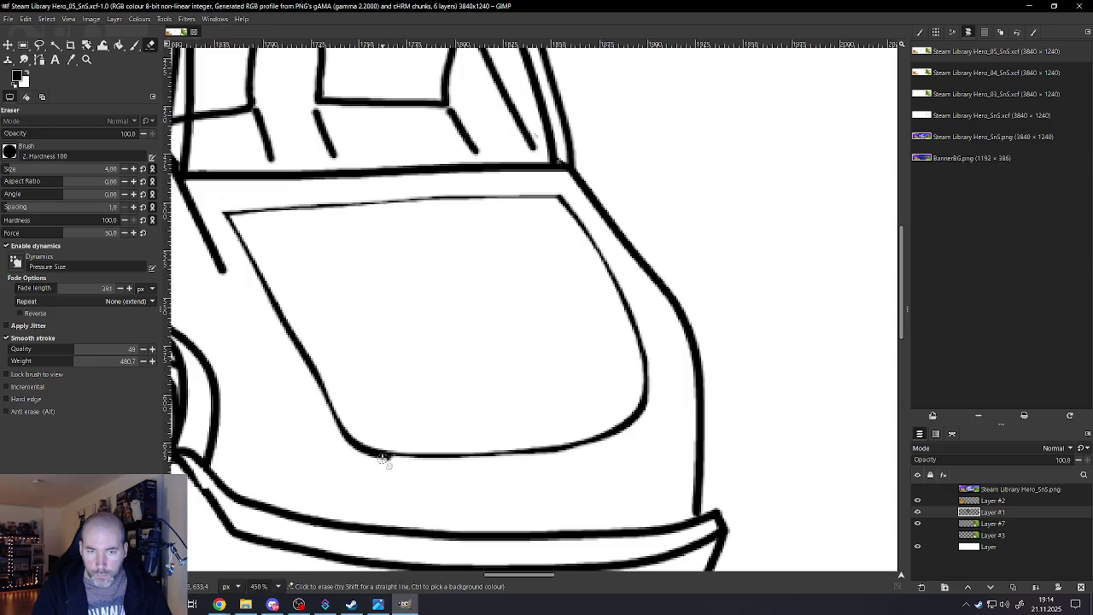
Thin the hood's bottom curve and the top of the front wheel arch
mouse_move(318, 405)
left_mouse_down()
mouse_move(523, 462)
mouse_move(603, 446)
left_mouse_up()
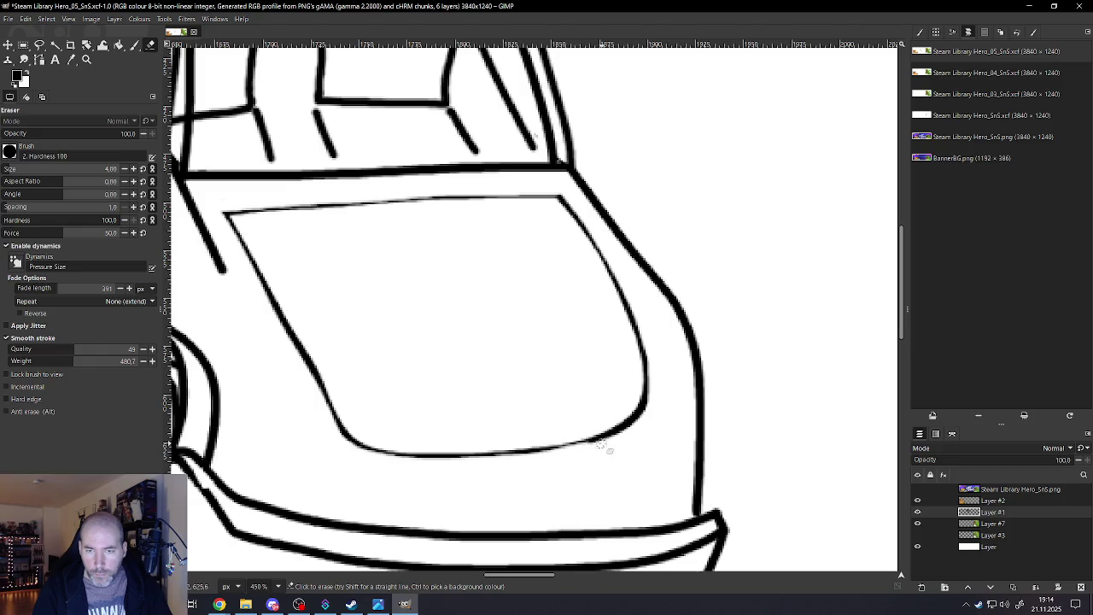
scroll(660, 408, "down", 1)
scroll(615, 384, "down", 2)
scroll(597, 389, "down", 2)
scroll(450, 396, "up", 2)
scroll(448, 398, "up", 2)
scroll(495, 375, "up", 1)
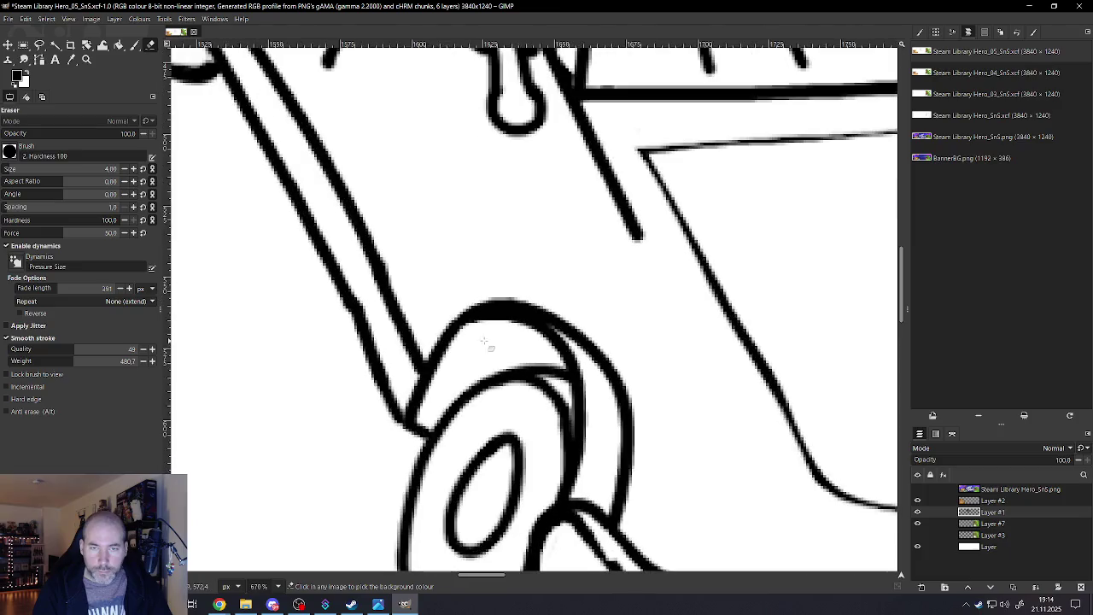
mouse_move(544, 341)
left_mouse_down()
mouse_move(519, 320)
mouse_move(487, 316)
mouse_move(457, 338)
mouse_move(414, 432)
left_mouse_up()
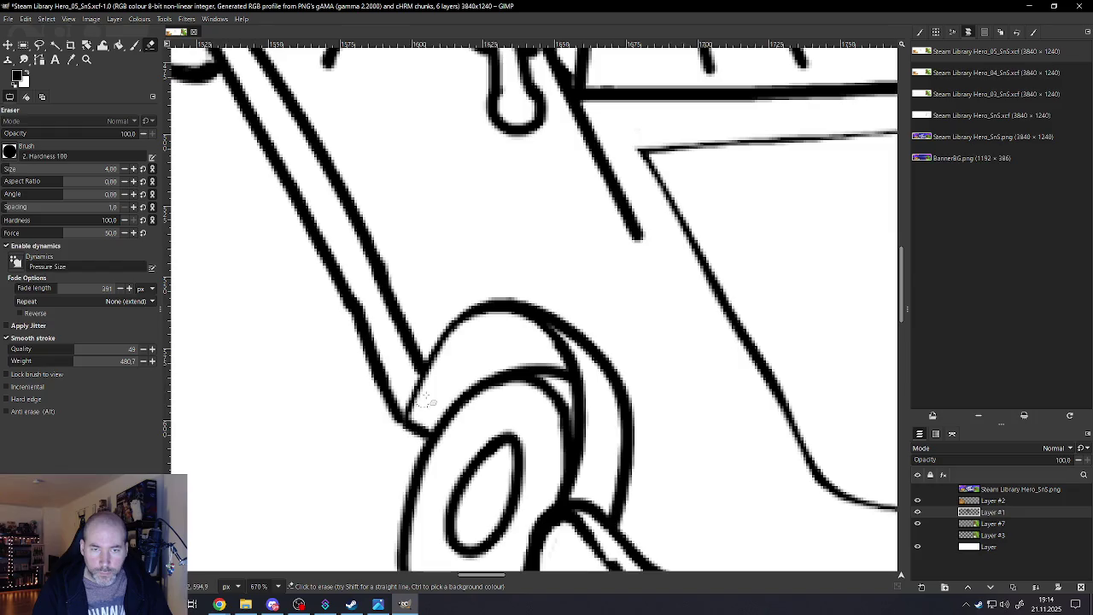
scroll(538, 440, "down", 2)
scroll(538, 439, "up", 1)
scroll(569, 434, "up", 1)
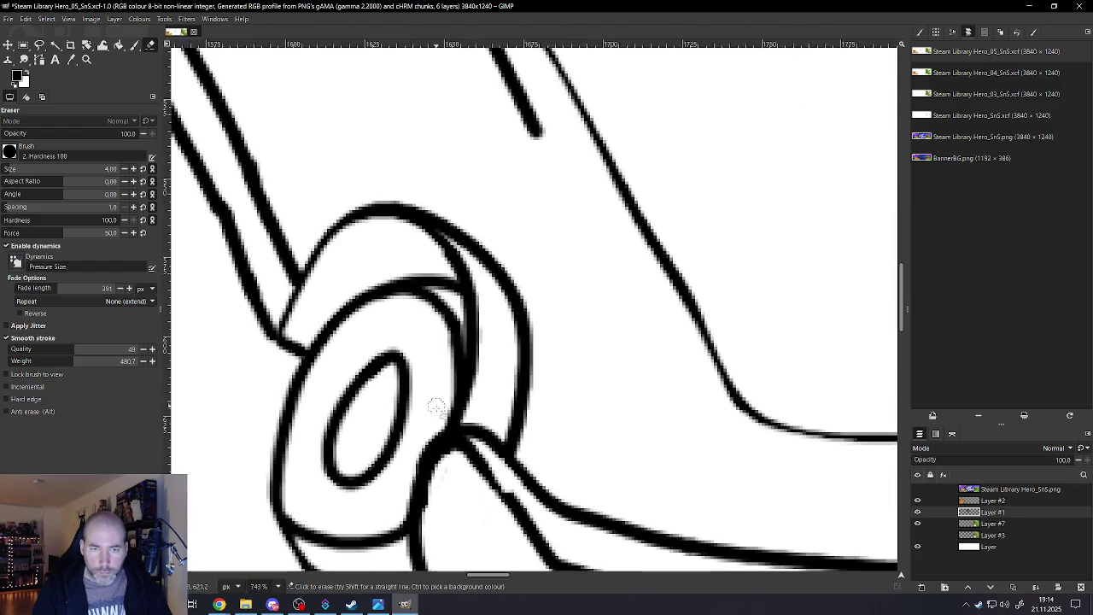
Thin the front wheel's inner ring arc, undoing one bad erasure near its top
mouse_move(450, 348)
left_mouse_down()
mouse_move(371, 316)
mouse_move(287, 450)
mouse_move(286, 523)
mouse_move(322, 534)
mouse_move(394, 516)
mouse_move(361, 542)
mouse_move(281, 490)
left_mouse_up()
scroll(397, 434, "up", 1)
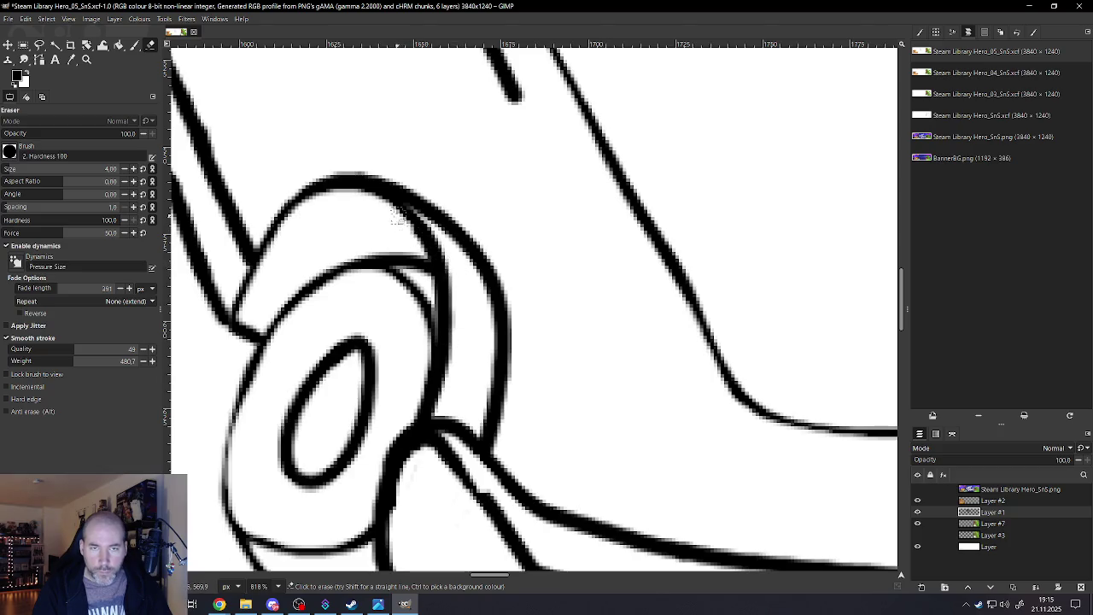
left_click_drag(386, 215, 429, 259)
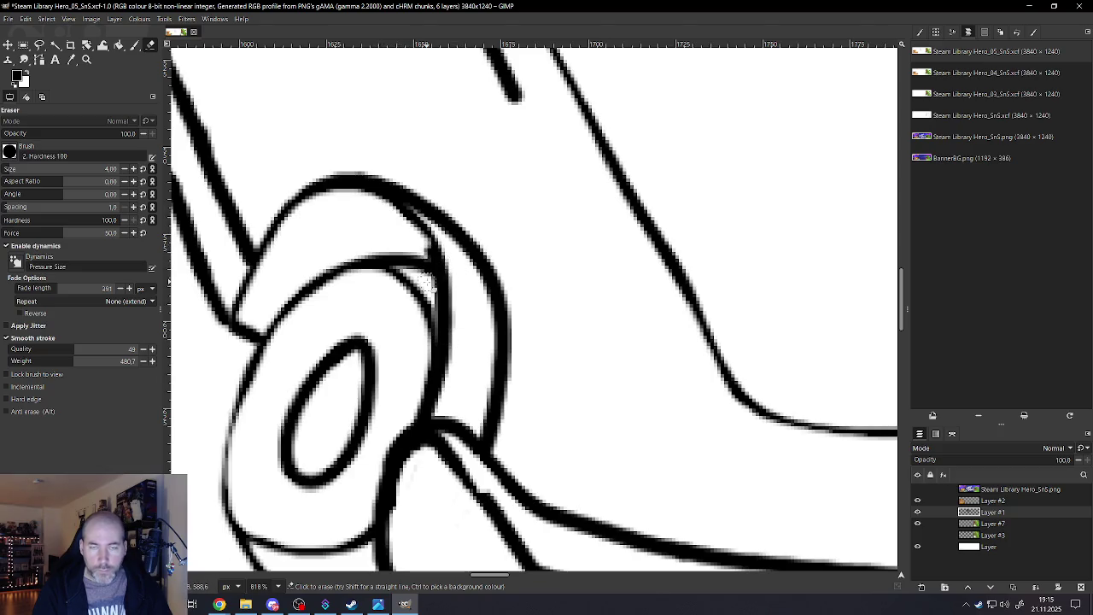
key("ctrl+z")
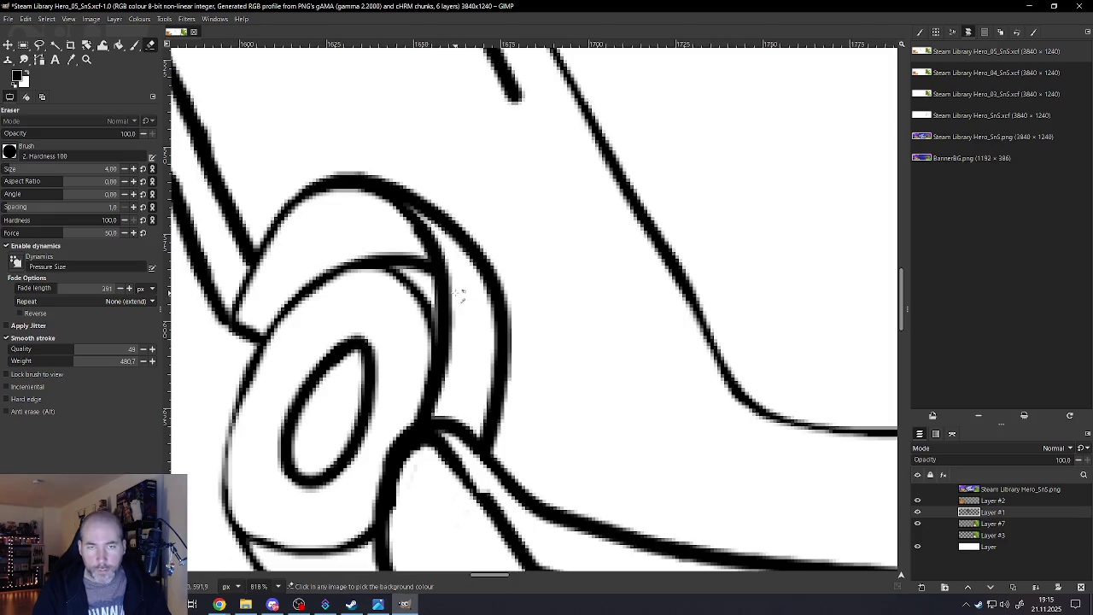
scroll(465, 292, "down", 4)
scroll(487, 288, "down", 2)
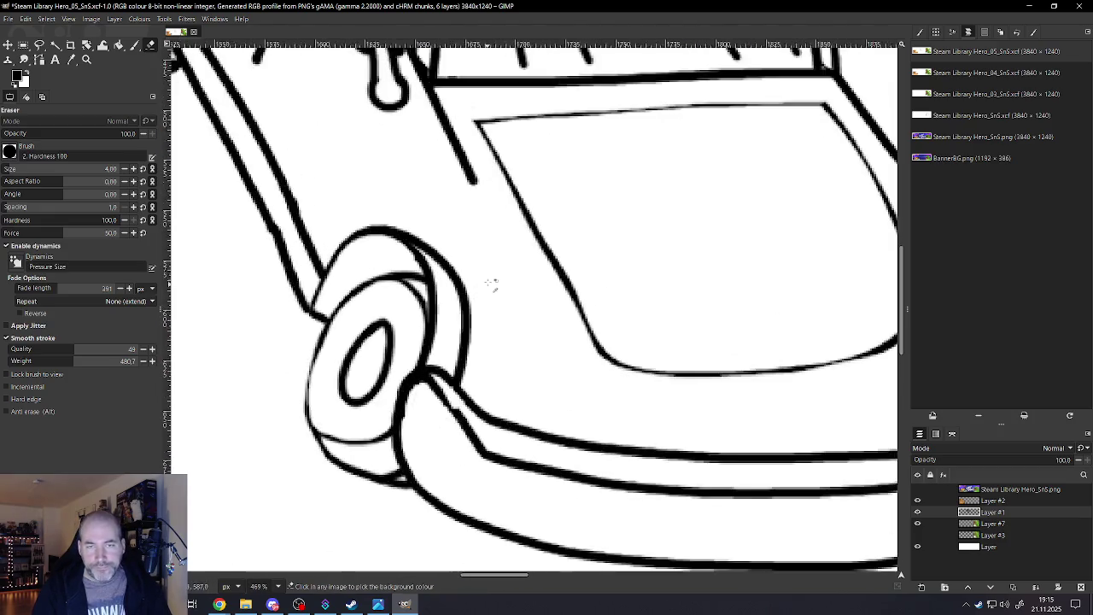
scroll(492, 286, "up", 3)
scroll(469, 242, "up", 2)
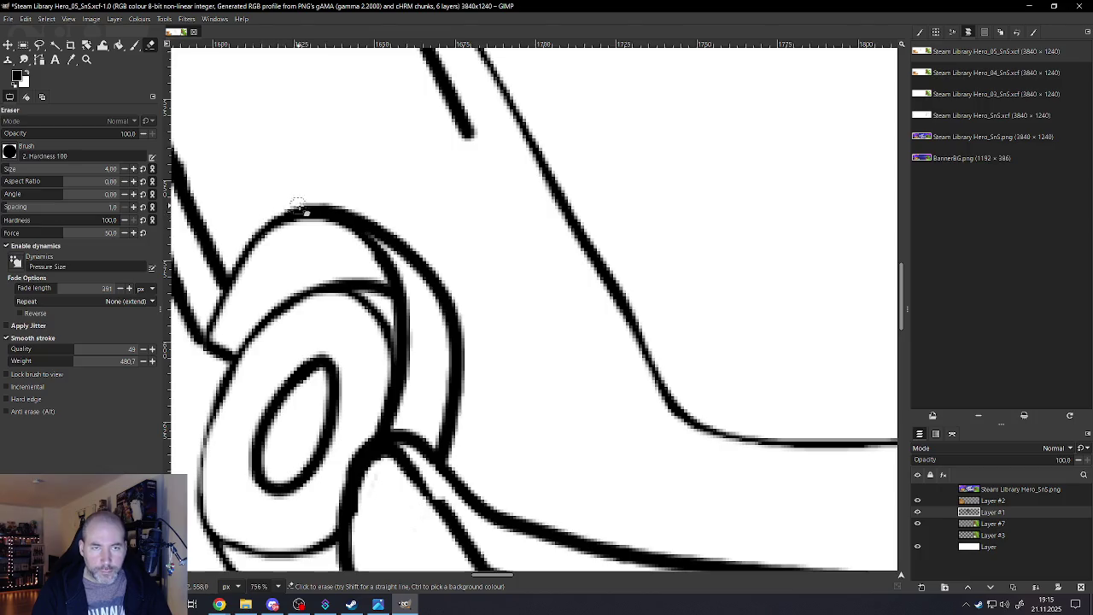
Flatten the wheel outline's top edge and thin its outer curve down the right side
left_click_drag(262, 213, 346, 205)
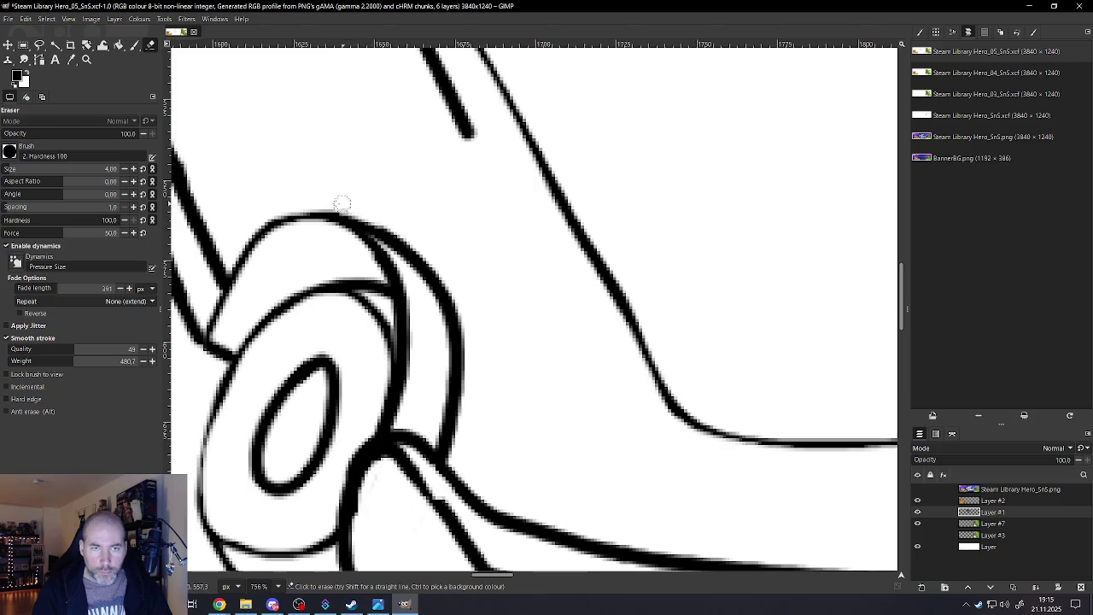
mouse_move(350, 209)
left_mouse_down()
mouse_move(439, 261)
mouse_move(465, 307)
left_mouse_up()
mouse_move(377, 218)
left_mouse_down()
mouse_move(458, 309)
mouse_move(467, 427)
left_mouse_up()
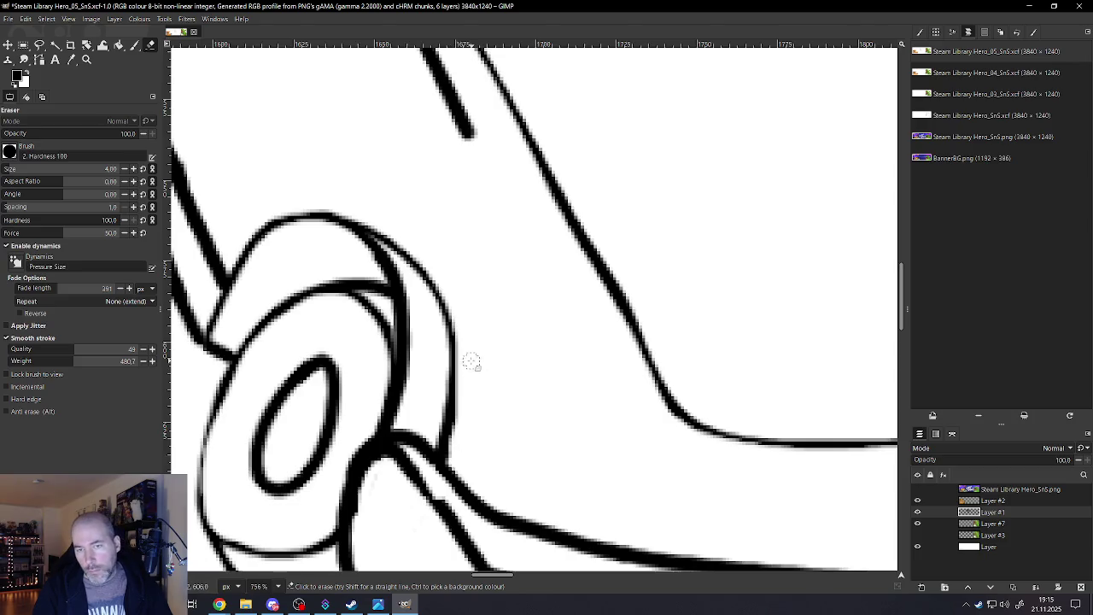
scroll(470, 427, "down", 1, "ctrl")
scroll(485, 388, "down", 2, "ctrl")
scroll(482, 388, "down", 2, "ctrl")
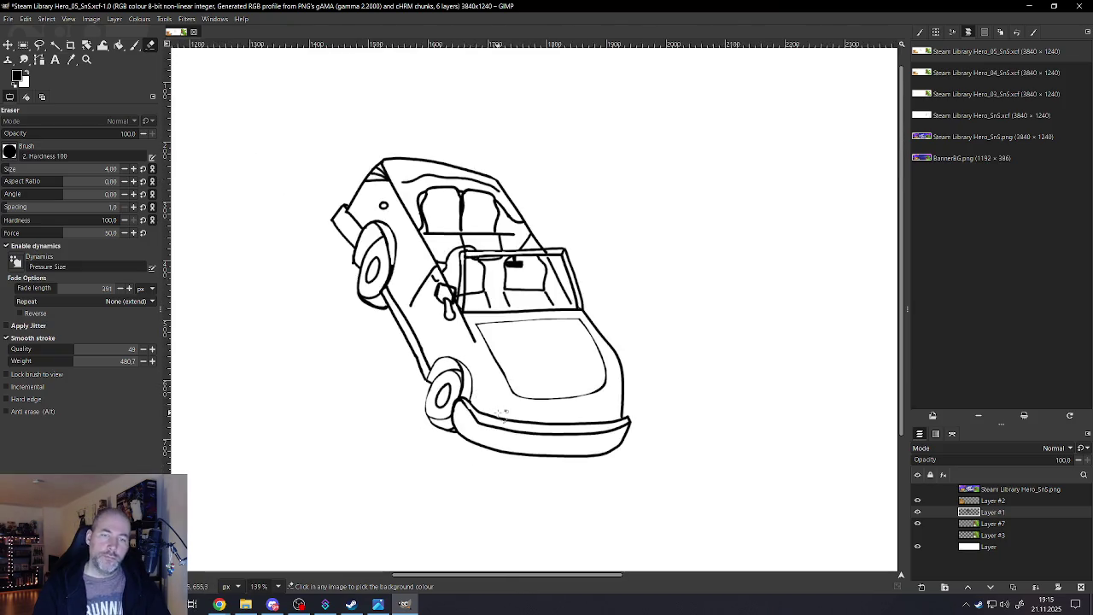
Shrink the eraser to size 3 and clean stray pixels between the bumper's two outlines
scroll(503, 413, "up", 1, "ctrl")
scroll(501, 402, "up", 1, "ctrl")
scroll(500, 397, "up", 2, "ctrl")
scroll(478, 375, "up", 2, "ctrl")
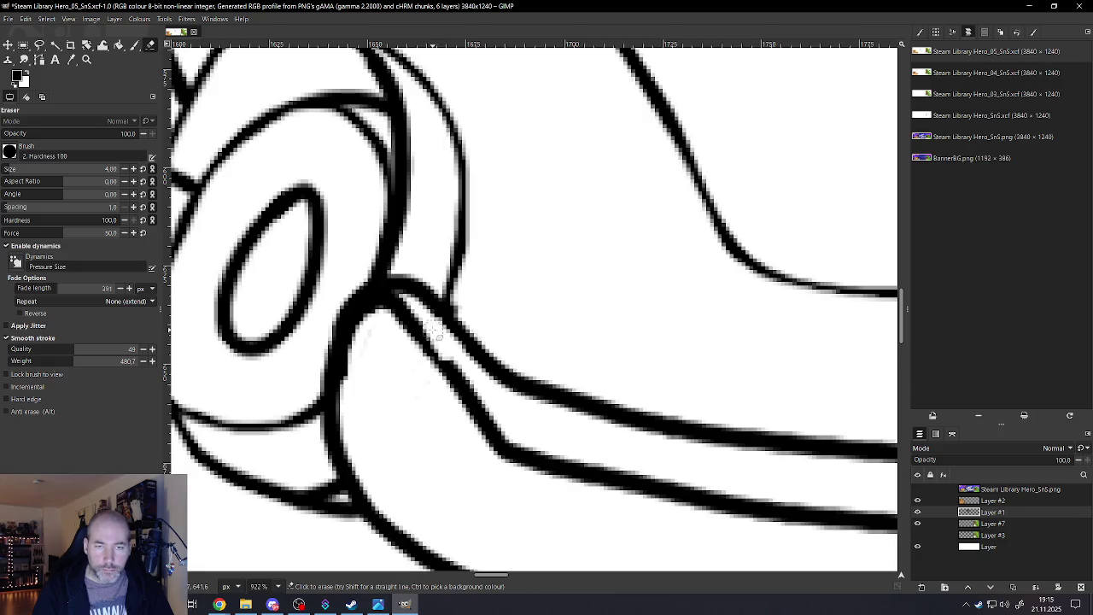
key("bracketleft")
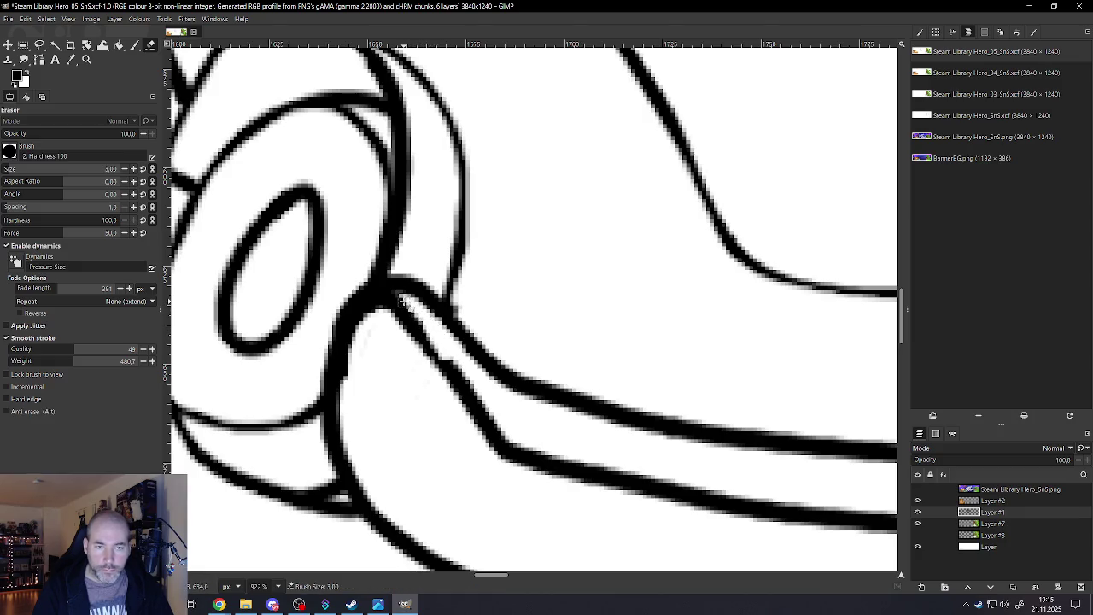
mouse_move(419, 323)
left_mouse_down()
mouse_move(505, 431)
mouse_move(555, 457)
mouse_move(628, 461)
left_mouse_up()
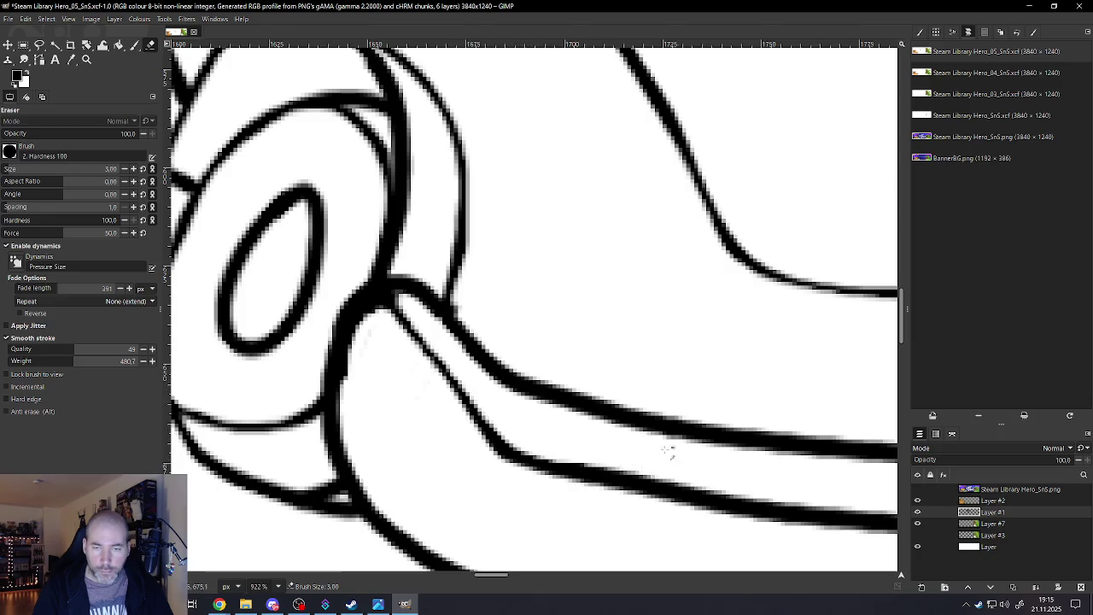
Thin the front bumper's middle outline along its length
scroll(667, 453, "down", 3)
scroll(667, 453, "down", 3)
scroll(828, 451, "up", 2)
scroll(829, 451, "up", 2)
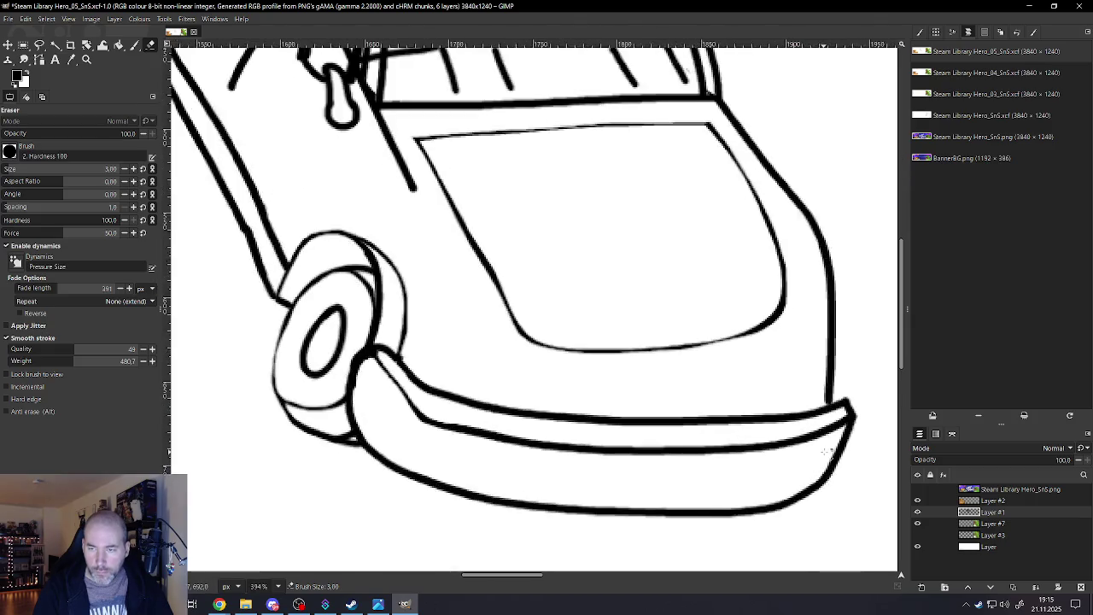
scroll(828, 451, "up", 2)
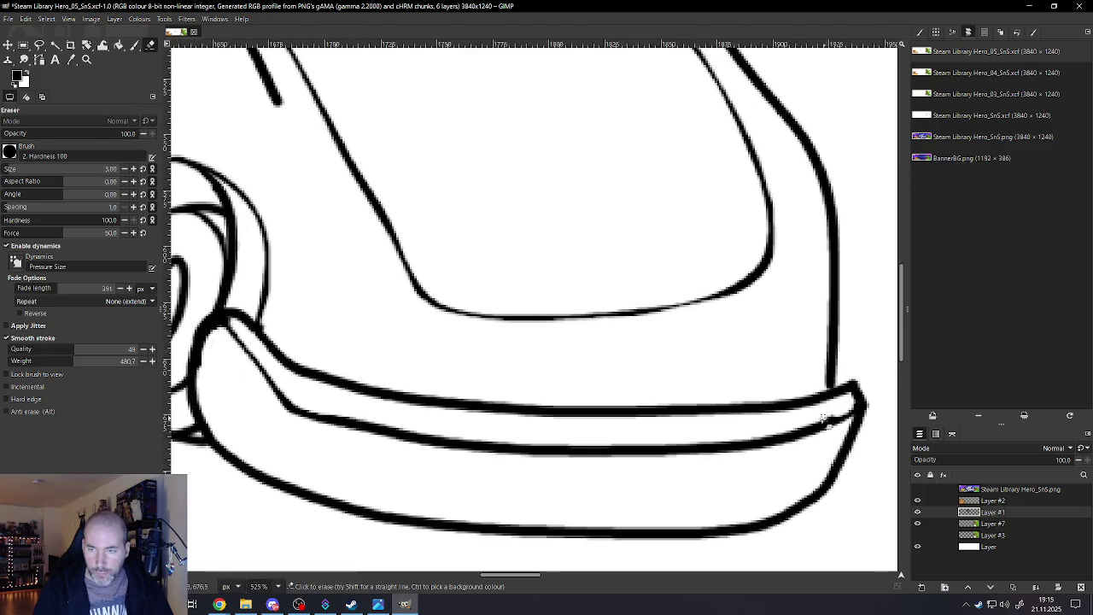
mouse_move(664, 451)
left_mouse_down()
mouse_move(541, 450)
mouse_move(379, 428)
left_mouse_up()
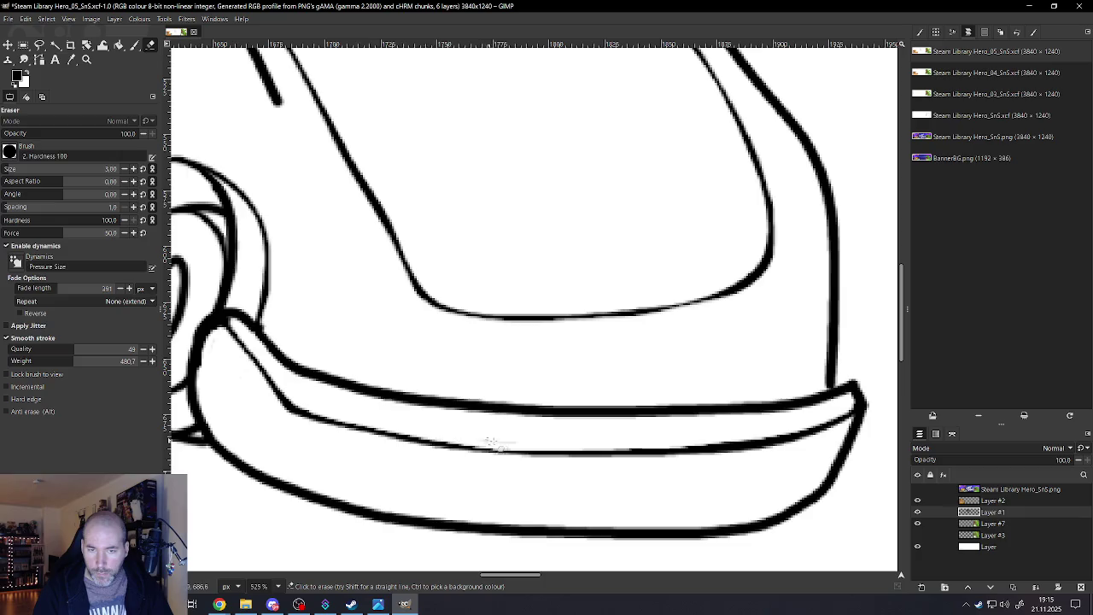
scroll(555, 440, "down", 5)
scroll(824, 418, "up", 4)
scroll(795, 371, "up", 3)
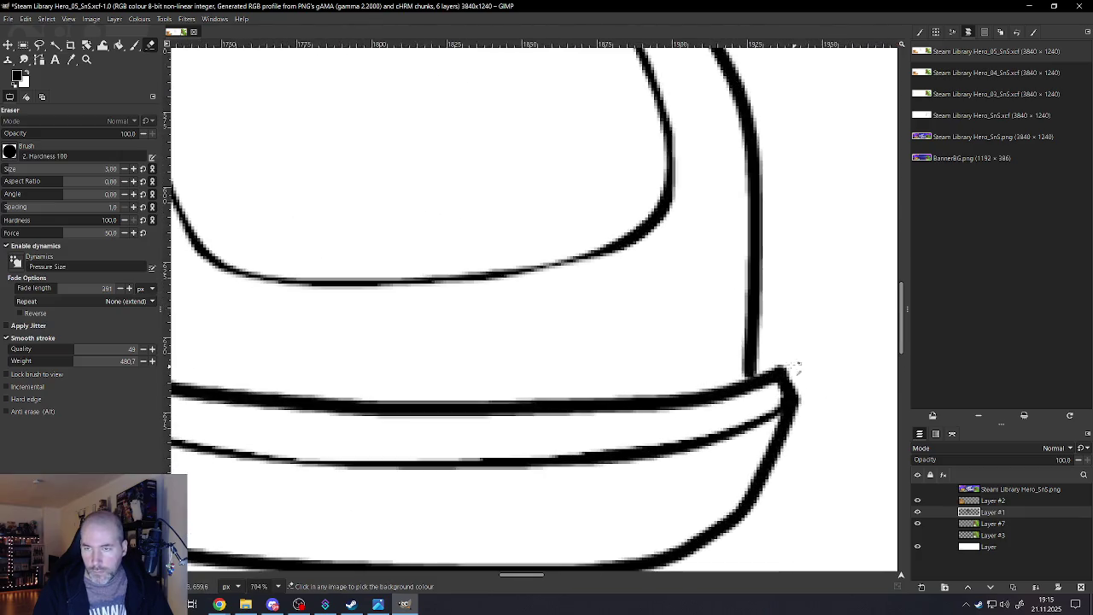
Draw a black stroke joining the car's side line to the bumper's right end
key("p")
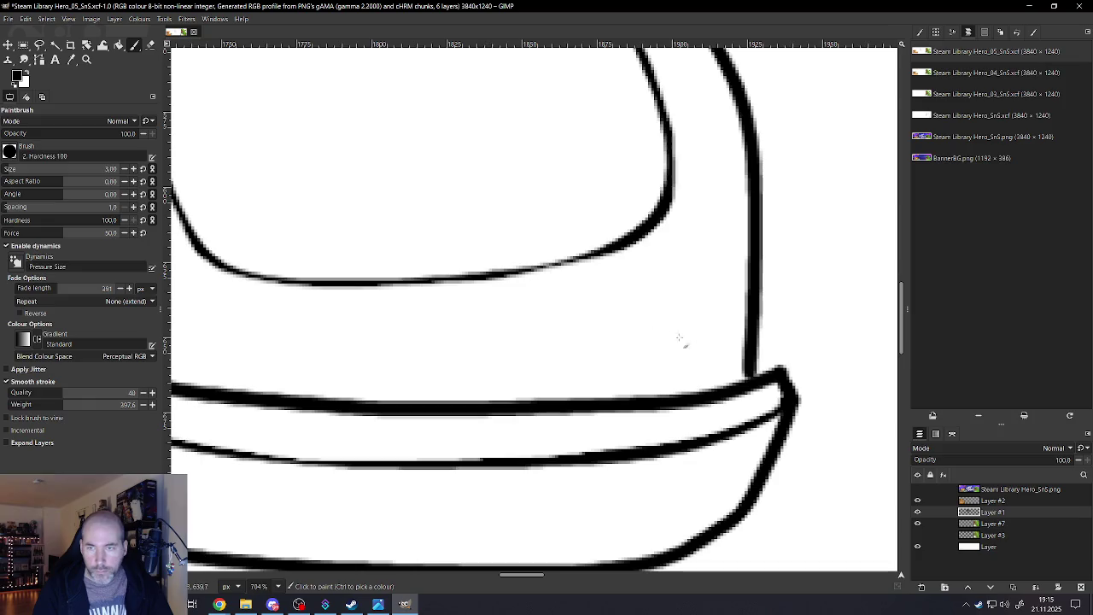
left_click_drag(758, 335, 792, 392)
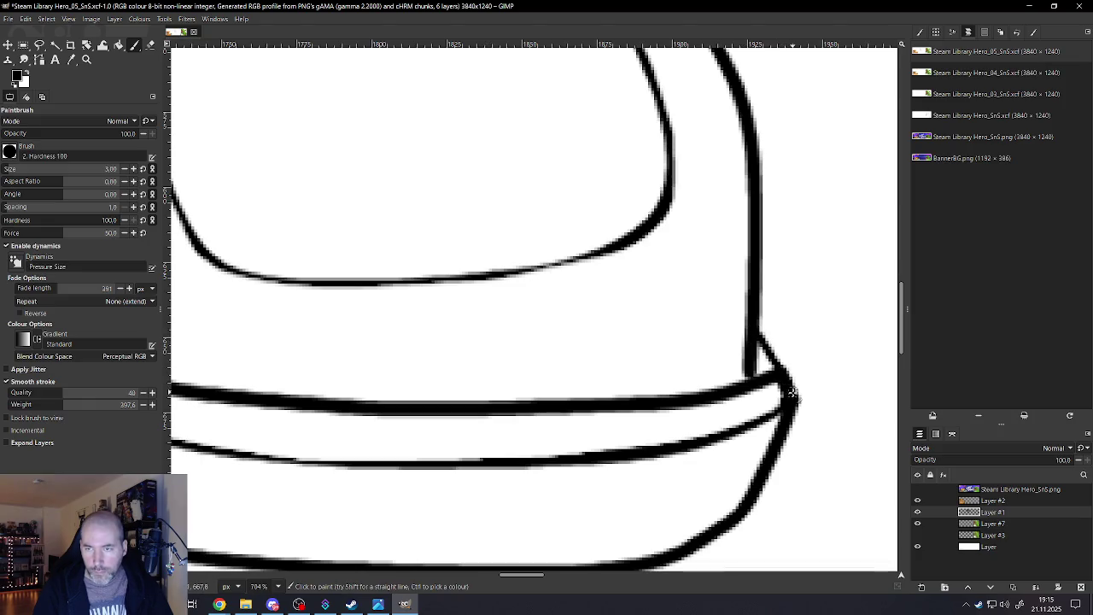
key("shift+e")
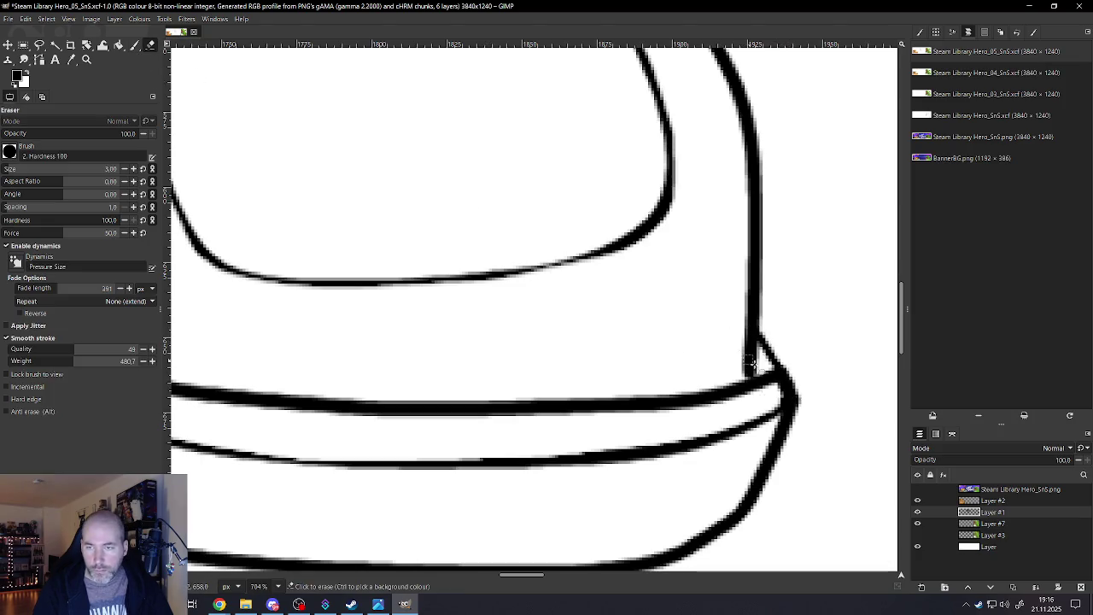
scroll(750, 365, "down", 3)
scroll(749, 366, "down", 3)
scroll(749, 365, "down", 2)
scroll(751, 365, "up", 2)
scroll(754, 365, "up", 3)
scroll(754, 366, "up", 3)
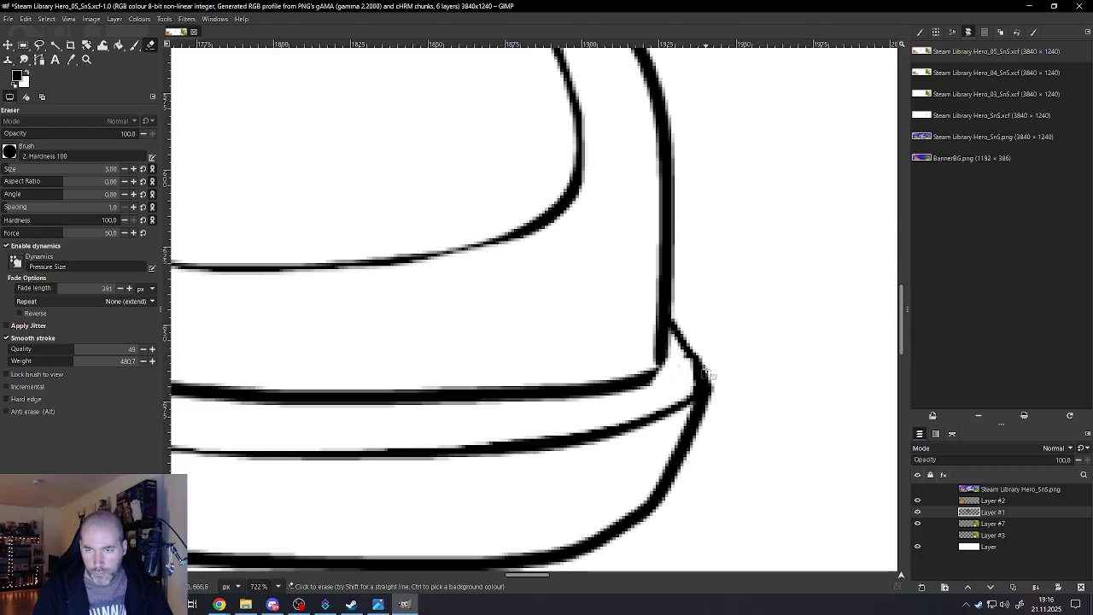
Erase to slim the bulge and curved outline at the bumper's right corner
left_click_drag(700, 352, 699, 453)
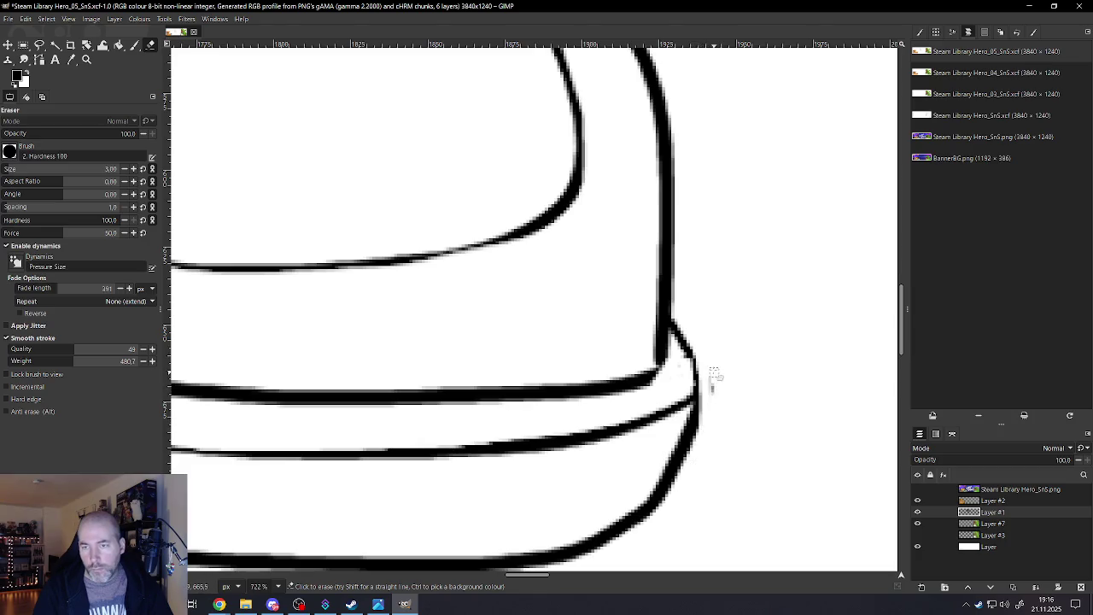
scroll(702, 359, "down", 3)
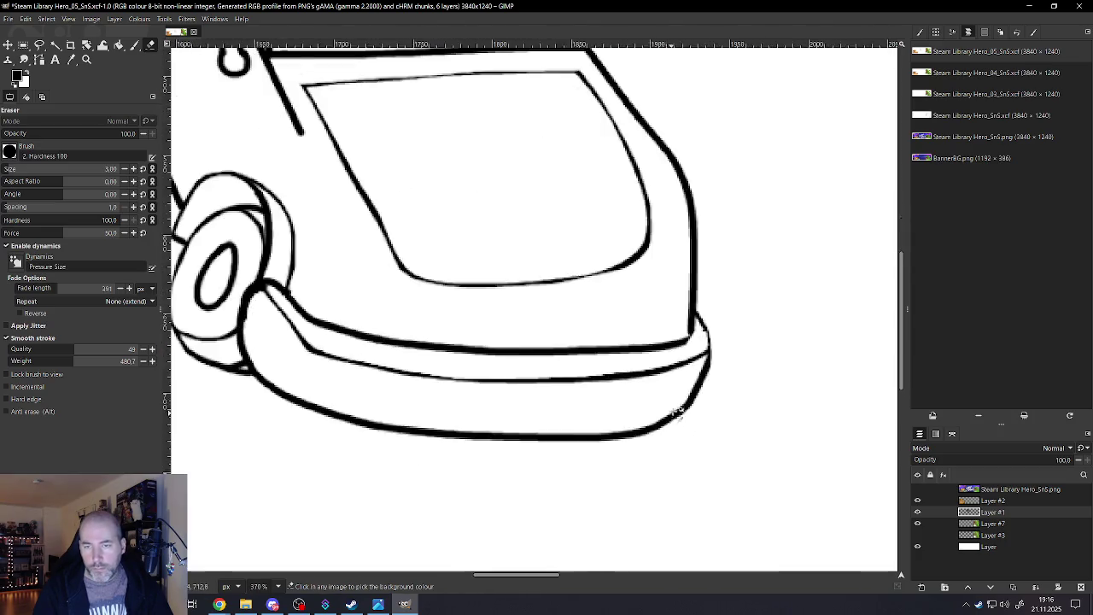
scroll(697, 365, "up", 3)
scroll(743, 332, "up", 5)
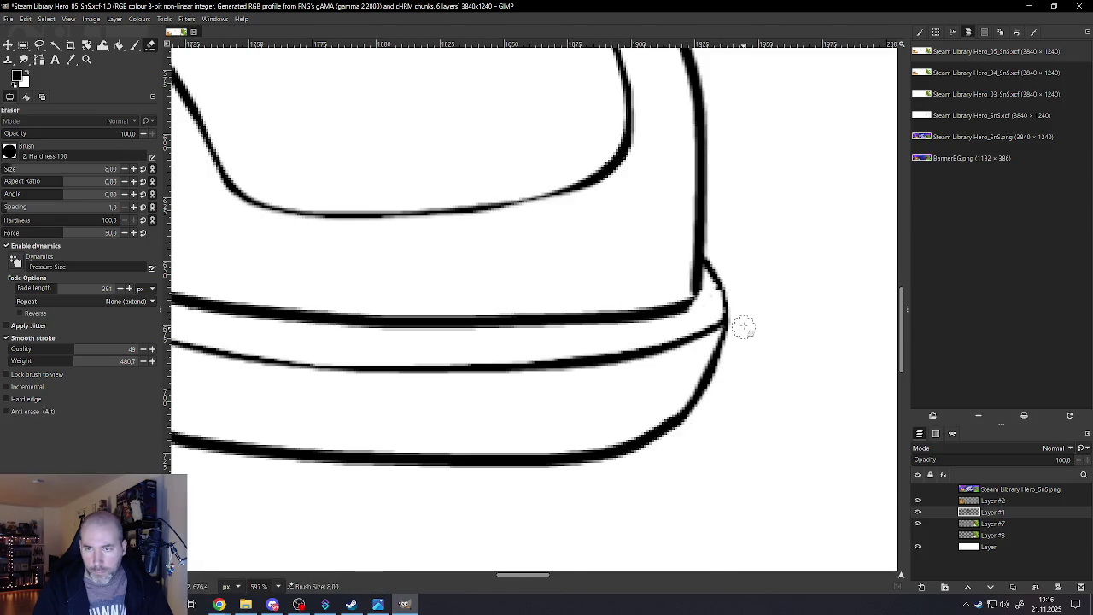
left_click_drag(724, 368, 693, 430)
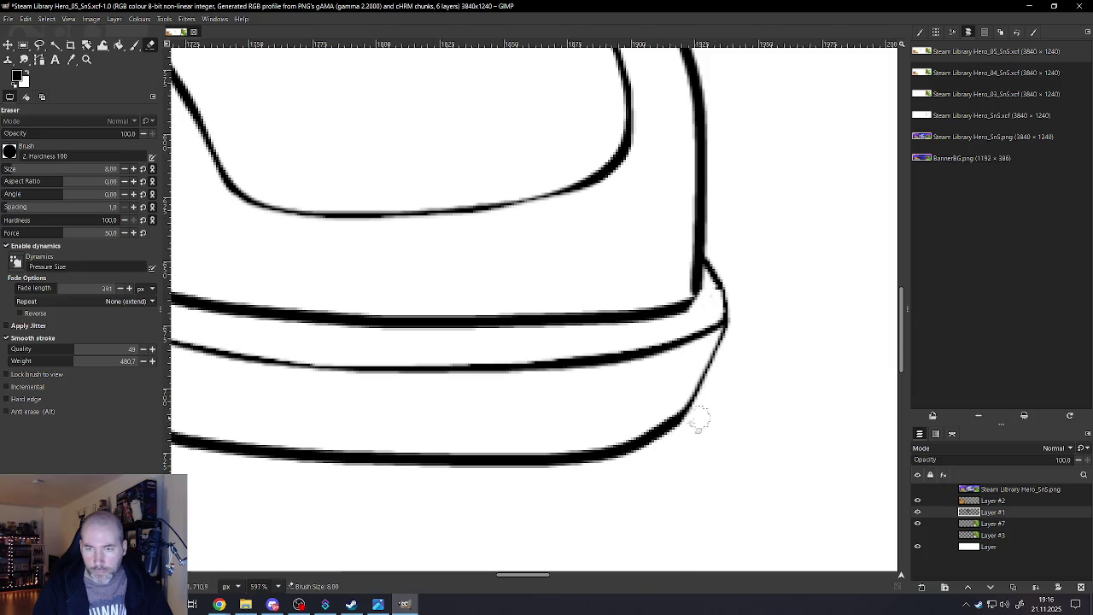
Lightly thin the bumper's bottom outline with the eraser
scroll(623, 385, "down", 2)
scroll(316, 453, "down", 2)
scroll(316, 453, "up", 1)
scroll(325, 419, "up", 2)
mouse_move(846, 439)
left_mouse_down()
mouse_move(605, 441)
mouse_move(445, 415)
left_mouse_up()
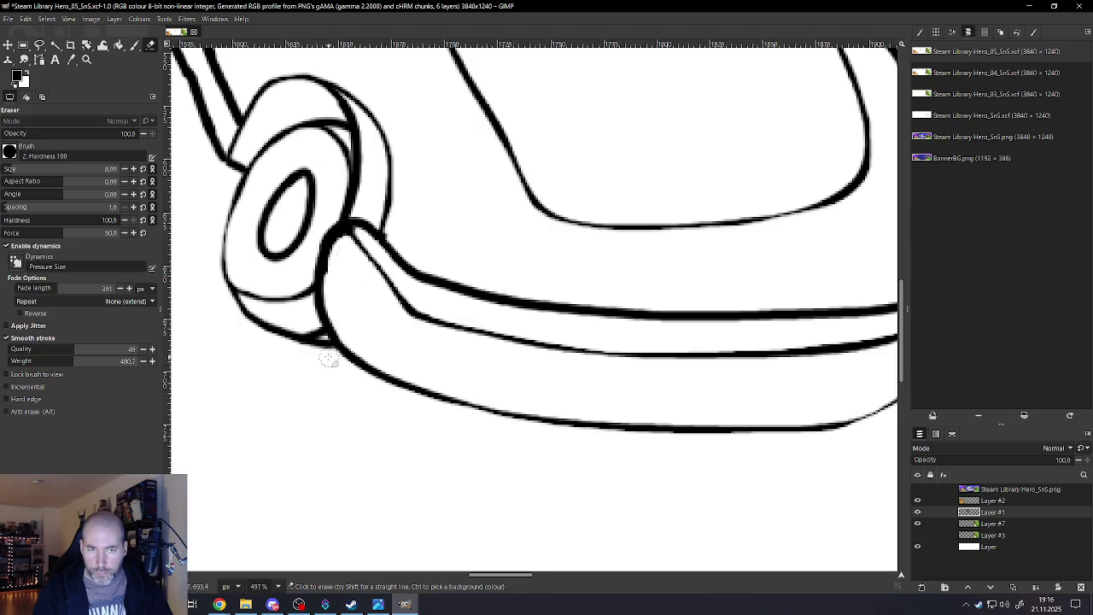
Thin the bumper's thick upper outline with eraser strokes across its length
scroll(447, 379, "down", 3)
scroll(447, 378, "down", 1)
scroll(393, 325, "up", 3)
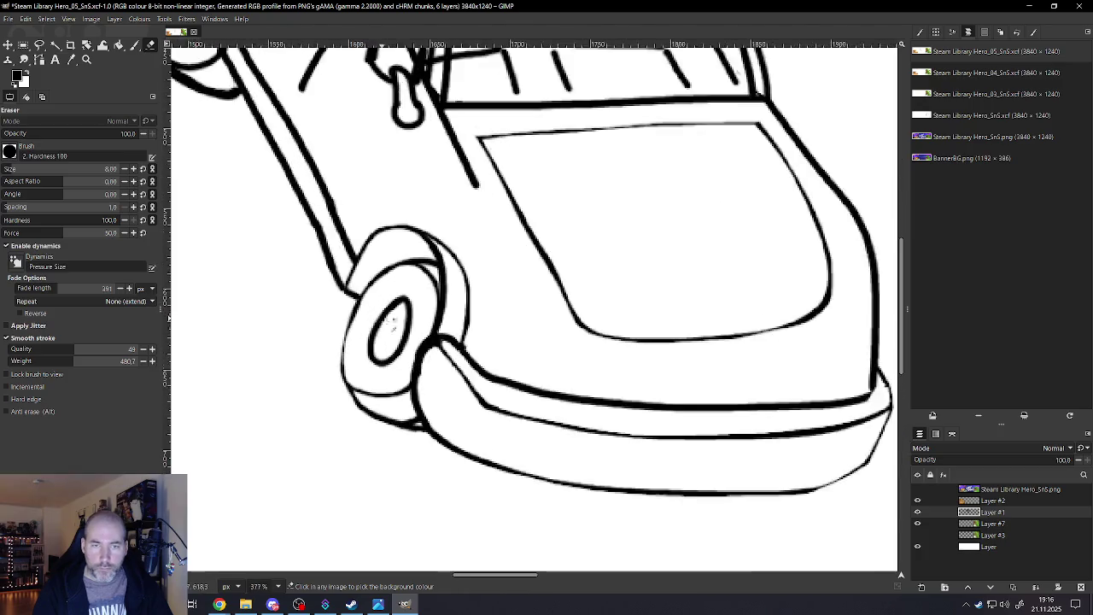
scroll(393, 323, "up", 1)
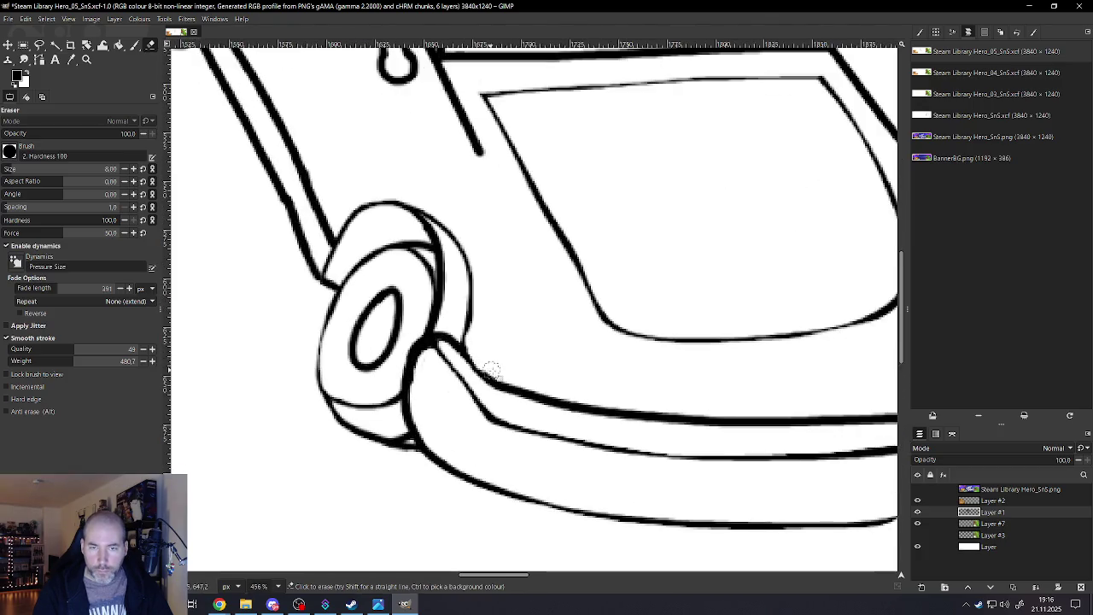
mouse_move(553, 390)
left_mouse_down()
mouse_move(649, 410)
mouse_move(866, 412)
left_mouse_up()
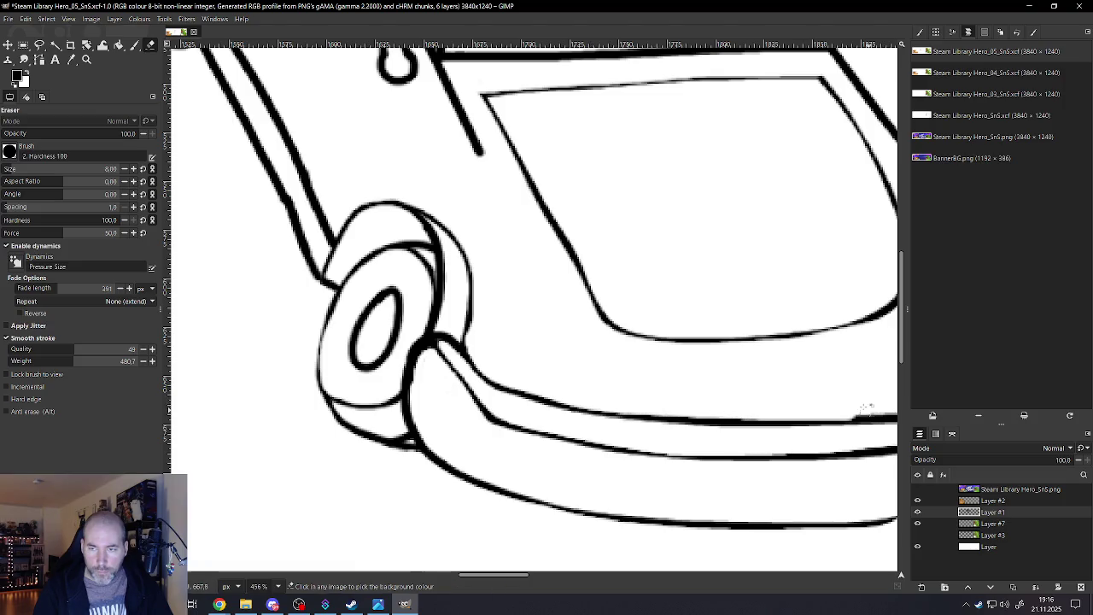
scroll(866, 411, "down", 2)
scroll(858, 414, "down", 4)
scroll(856, 413, "up", 5)
scroll(854, 410, "up", 3)
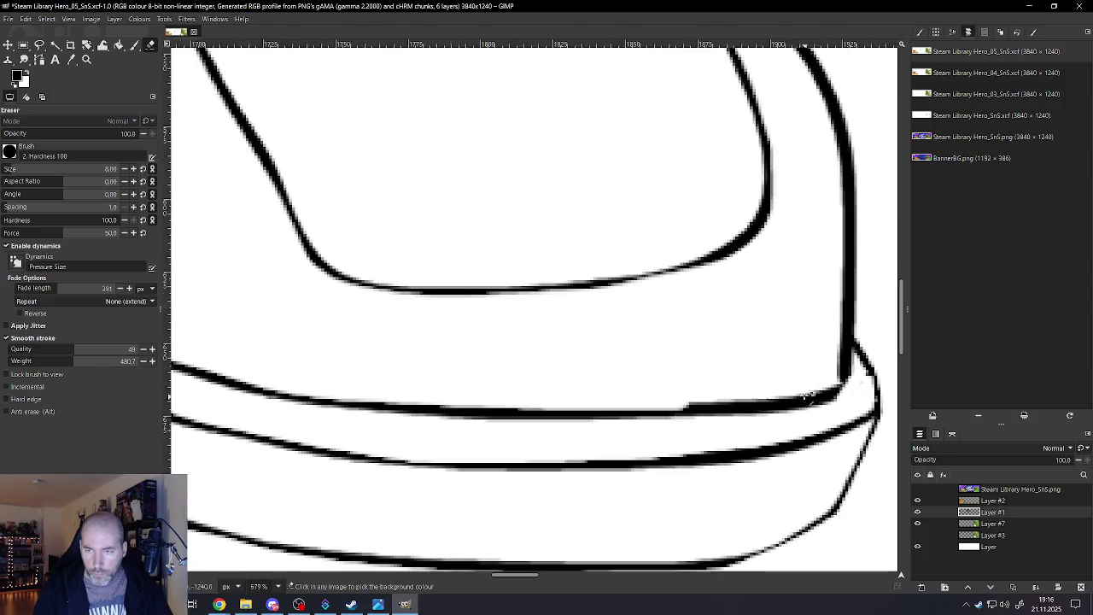
left_click_drag(804, 391, 362, 384)
left_click_drag(466, 390, 727, 391)
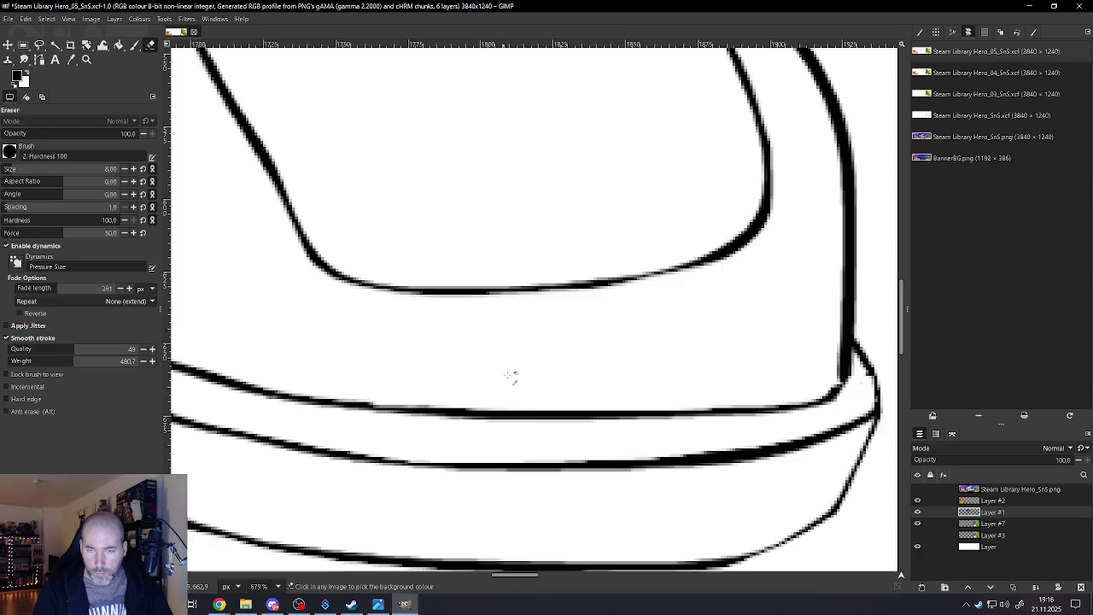
Thin the heavy outline on the front wheel's right edge, redoing the first attempt
scroll(525, 341, "down", 2)
scroll(373, 369, "down", 4)
scroll(380, 369, "up", 3)
scroll(408, 346, "up", 3)
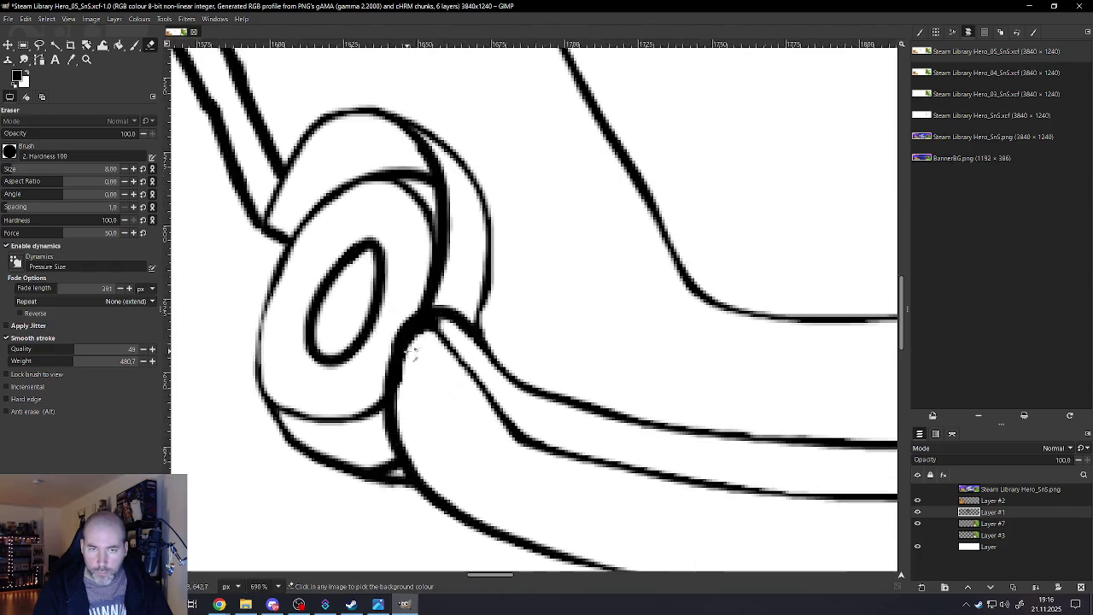
mouse_move(409, 345)
left_mouse_down()
mouse_move(410, 452)
mouse_move(423, 473)
left_mouse_up()
key("ctrl+z")
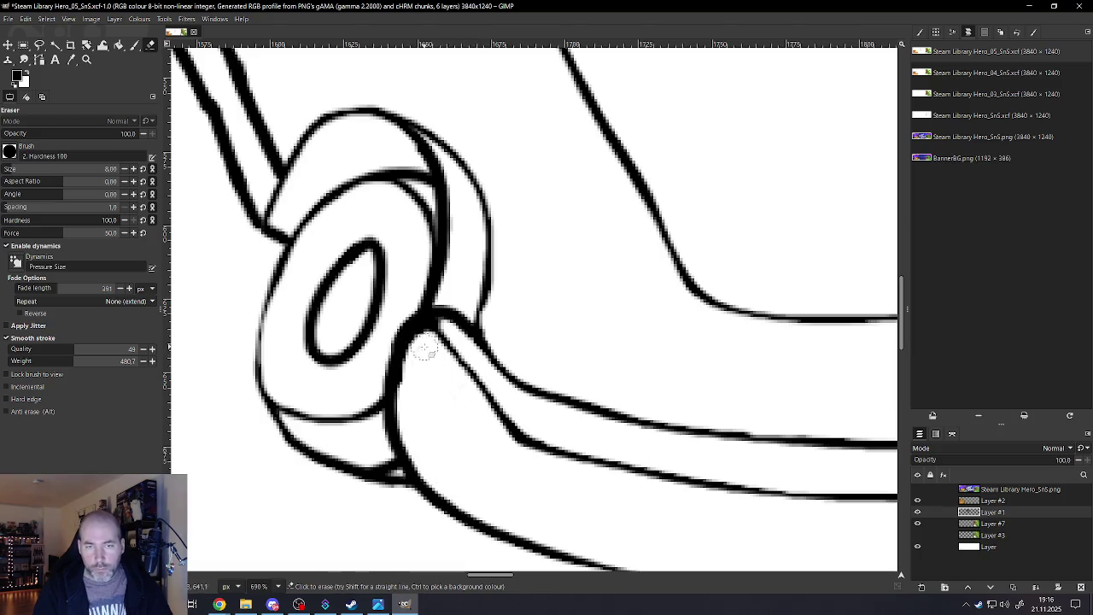
mouse_move(409, 374)
left_mouse_down()
mouse_move(415, 452)
mouse_move(434, 480)
mouse_move(471, 502)
left_mouse_up()
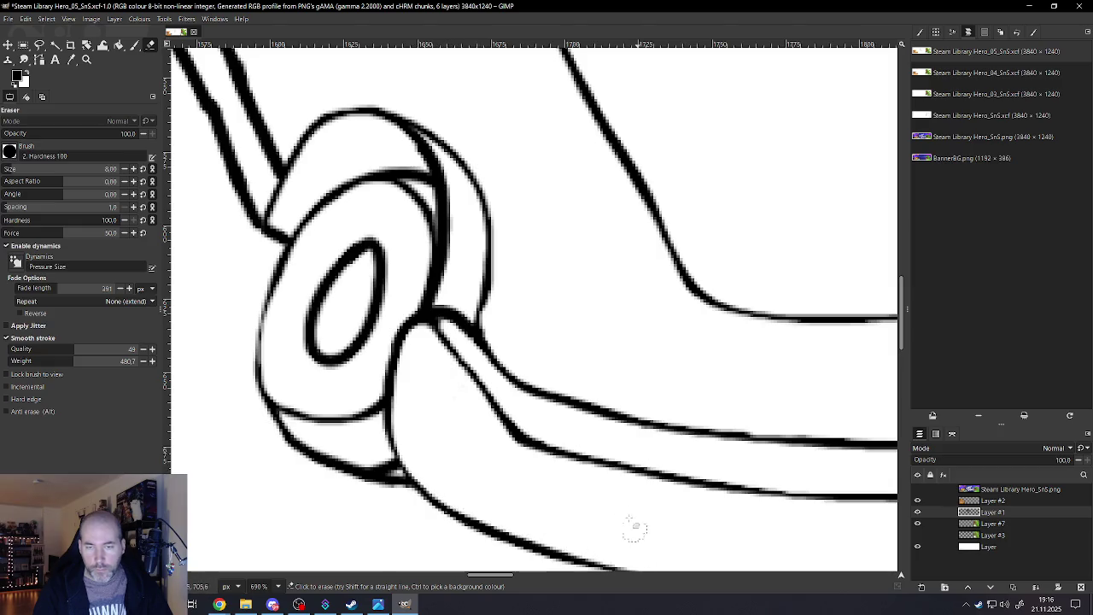
Use a smaller eraser to remove dark specks near the wheel's inner ring
scroll(505, 429, "down", 3)
scroll(506, 429, "down", 2)
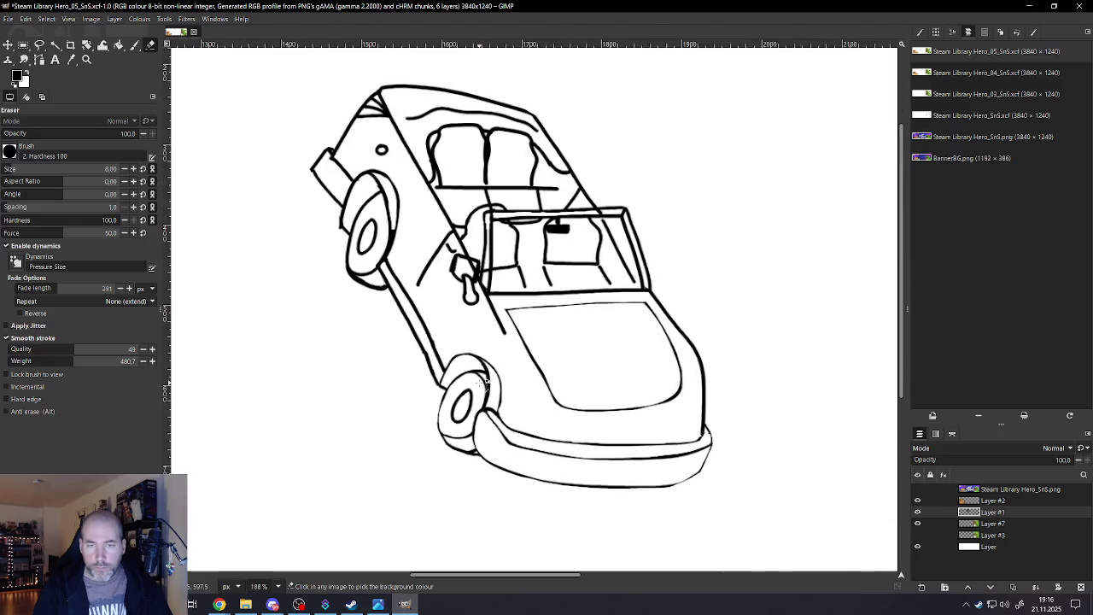
scroll(478, 384, "up", 2)
scroll(478, 384, "up", 2)
scroll(522, 393, "up", 1)
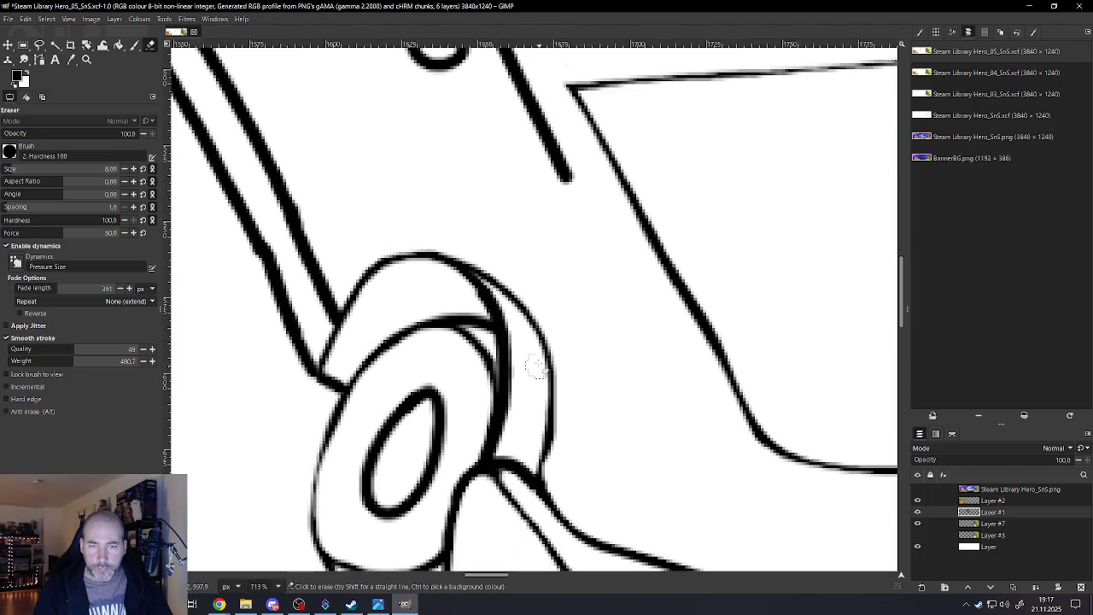
key("bracketleft")
key("bracketleft")
key("bracketleft")
key("bracketleft")
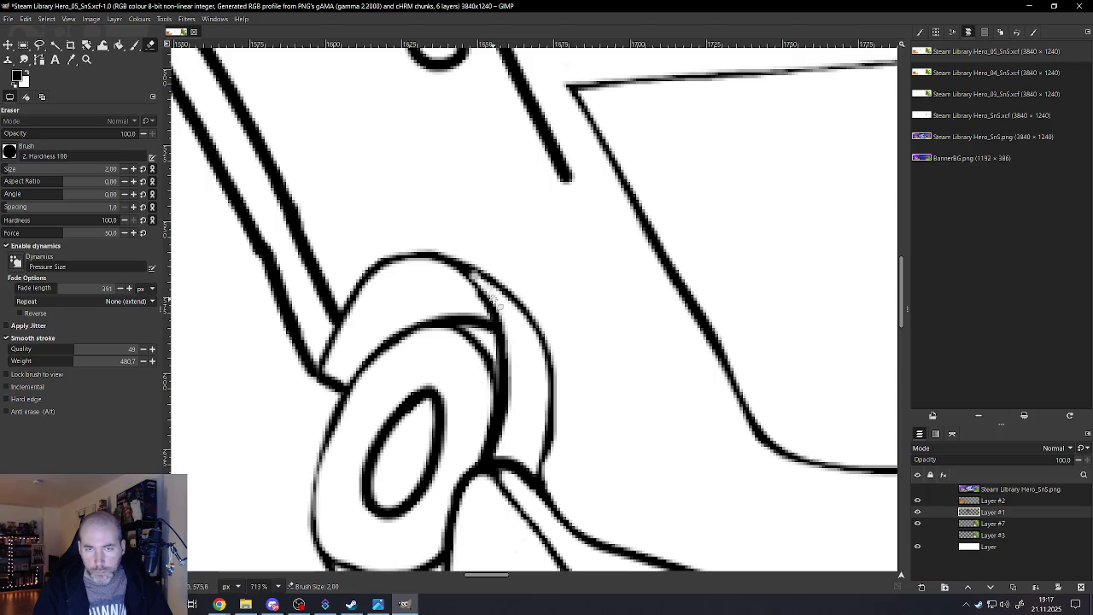
left_click_drag(500, 445, 495, 471)
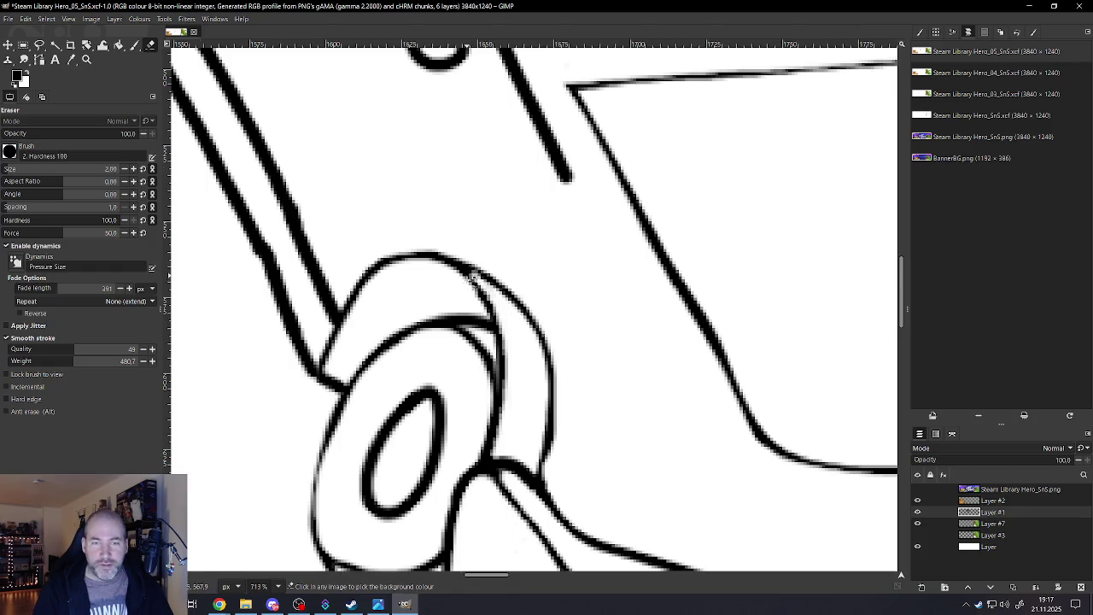
Zoom in and out to inspect the cleaned front wheel and sketch
scroll(470, 282, "down", 3)
scroll(470, 273, "up", 2)
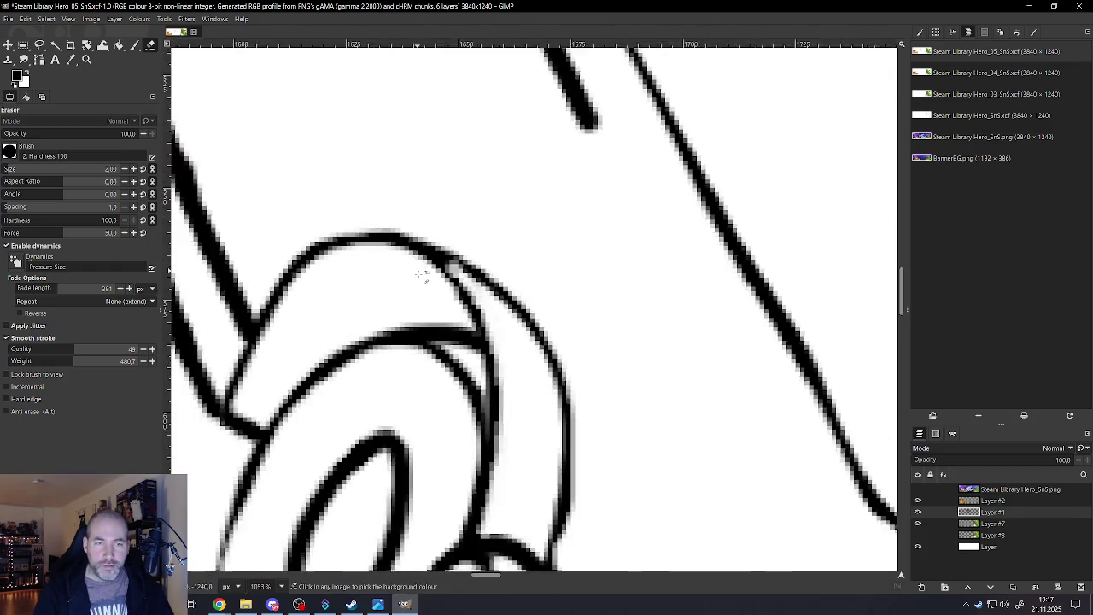
scroll(419, 277, "down", 4)
scroll(282, 205, "up", 1)
scroll(280, 196, "up", 1)
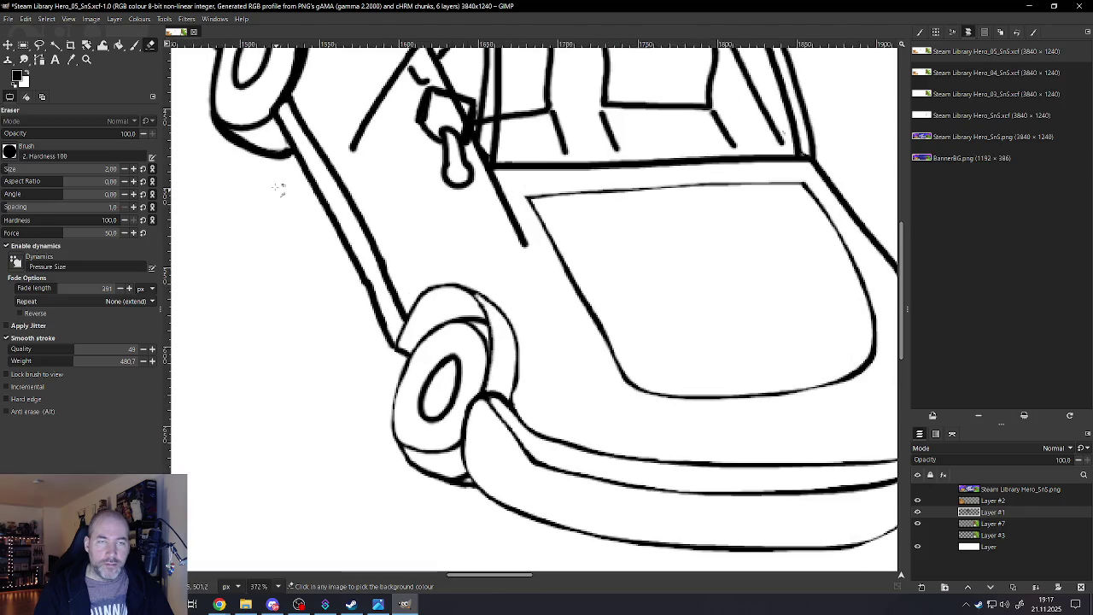
scroll(267, 160, "down", 2)
scroll(265, 167, "down", 1)
scroll(256, 167, "up", 1)
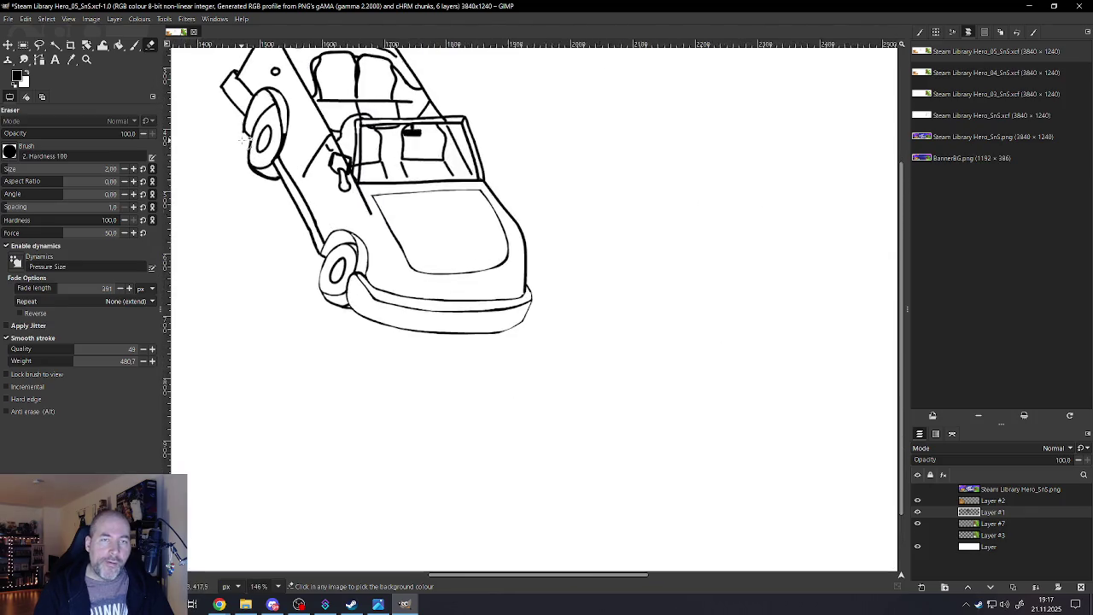
Save Steam Library Hero_05_SnS.xcf and zoom into the upper-left wheel
scroll(273, 164, "up", 2)
key("ctrl+s")
scroll(278, 175, "up", 1)
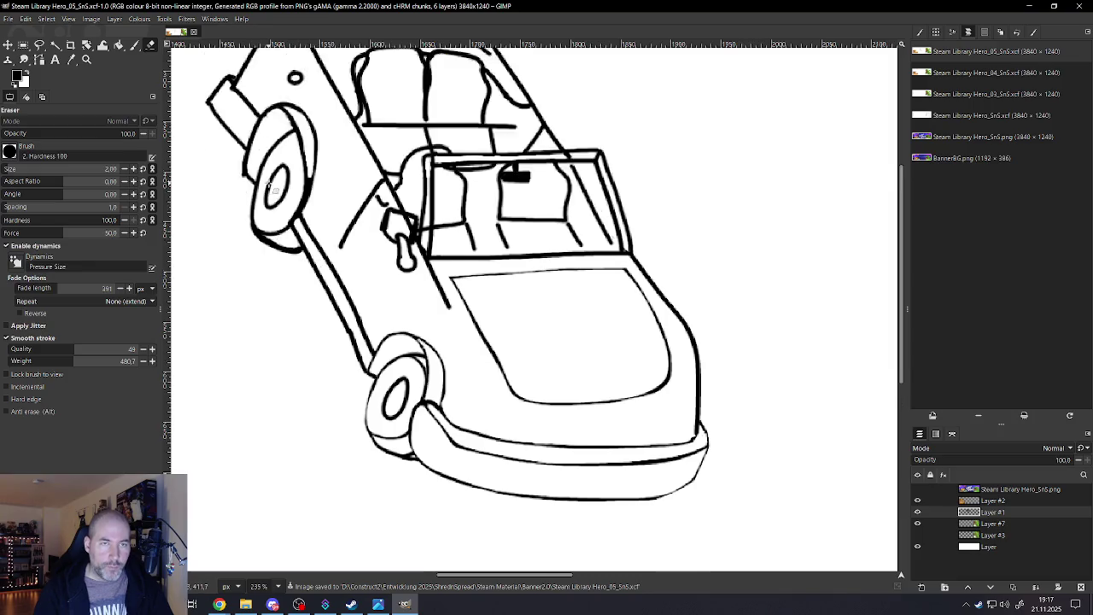
scroll(271, 186, "up", 2)
scroll(269, 205, "up", 3)
scroll(265, 256, "up", 4)
Erase with a slightly larger brush to thin the wheel's lower outline
key("bracketright")
key("bracketright")
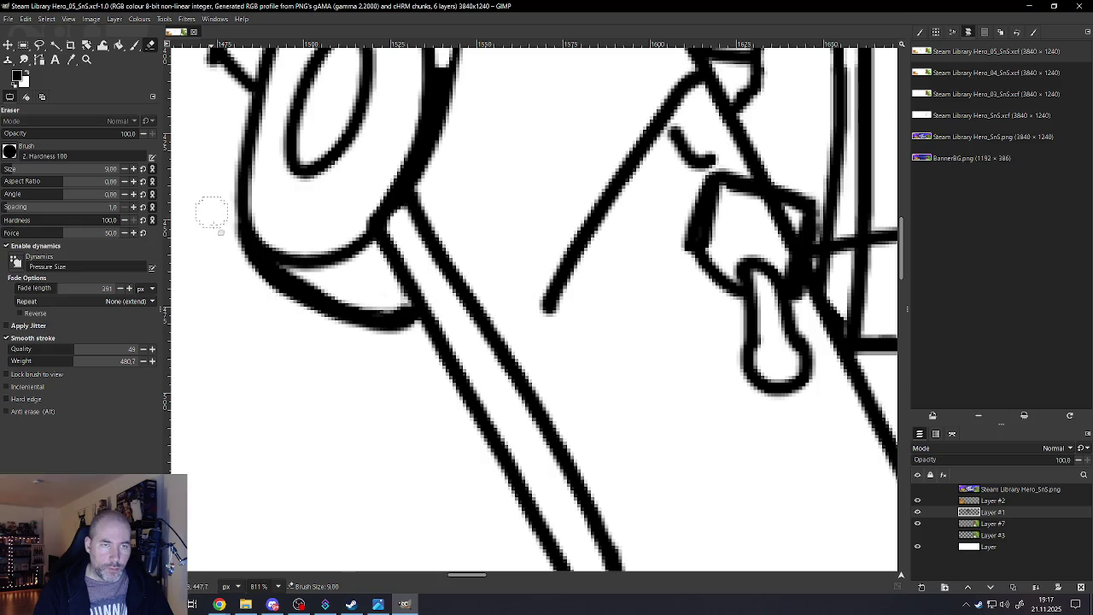
left_click_drag(286, 306, 410, 339)
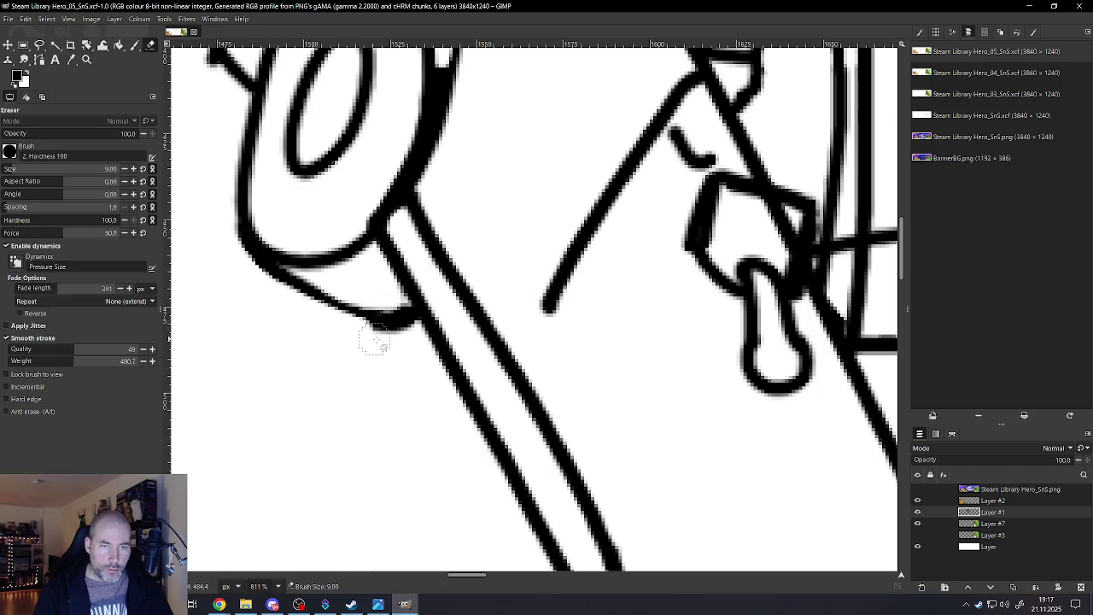
key("bracketleft")
key("bracketleft")
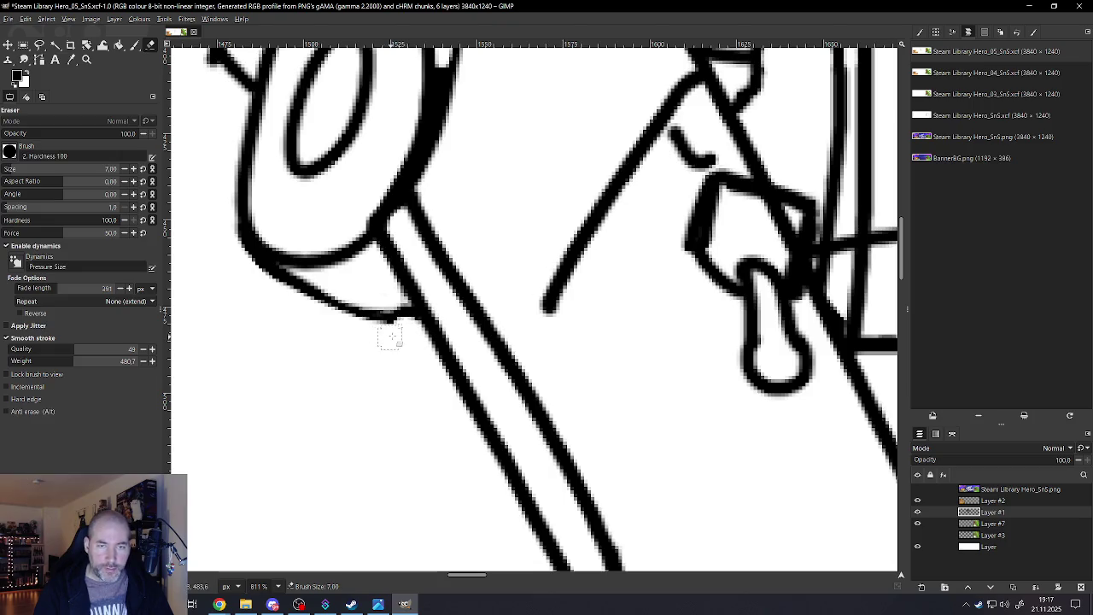
Clean stray dark pixels on the wheel's upper edge with a smaller eraser
scroll(320, 325, "down", 1)
scroll(264, 220, "down", 4)
scroll(292, 162, "up", 4)
scroll(292, 162, "down", 4)
scroll(410, 113, "up", 4)
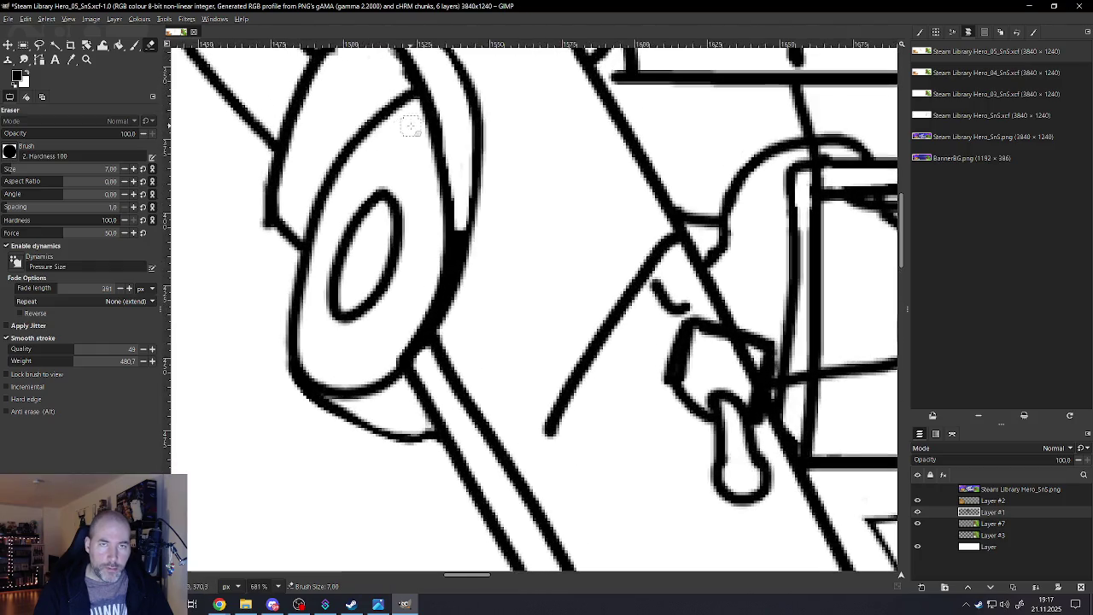
key("bracketleft")
mouse_move(411, 108)
left_mouse_down()
mouse_move(364, 157)
mouse_move(318, 256)
mouse_move(298, 355)
mouse_move(311, 374)
mouse_move(339, 380)
mouse_move(407, 353)
mouse_move(434, 302)
mouse_move(446, 246)
mouse_move(439, 170)
mouse_move(415, 104)
left_mouse_up()
Save the drawing to Steam Library Hero_05_SnS.xcf
scroll(413, 102, "down", 3)
scroll(413, 103, "down", 2)
scroll(419, 171, "up", 3)
scroll(421, 230, "up", 3)
key("ctrl+s")
scroll(419, 406, "down", 1)
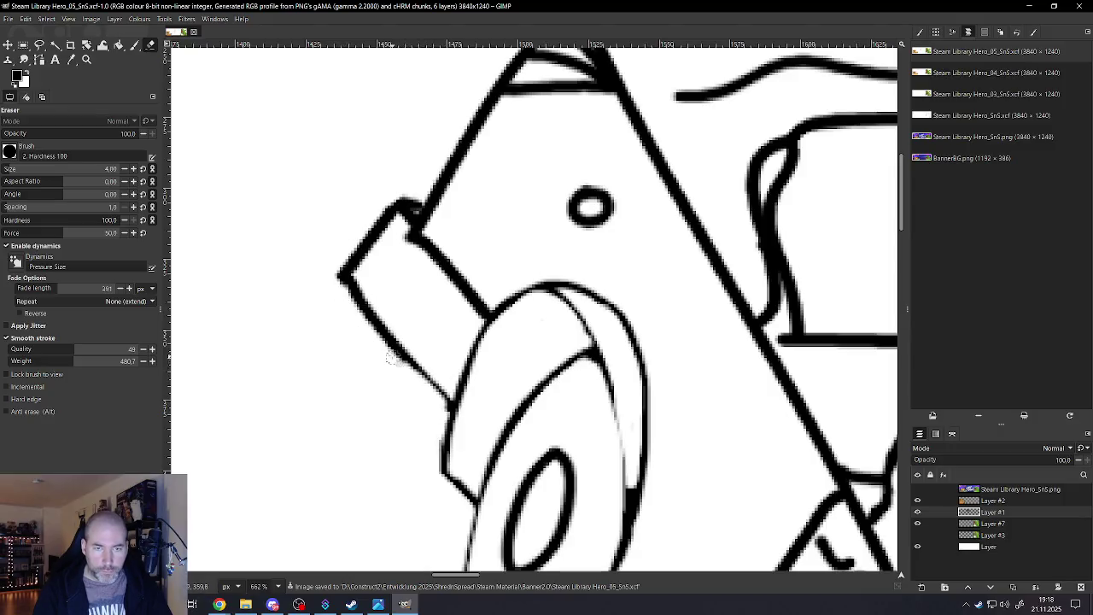
Thin the rear bumper's left outlines and the heavy lines at the car's back tip
left_click_drag(375, 332, 340, 272)
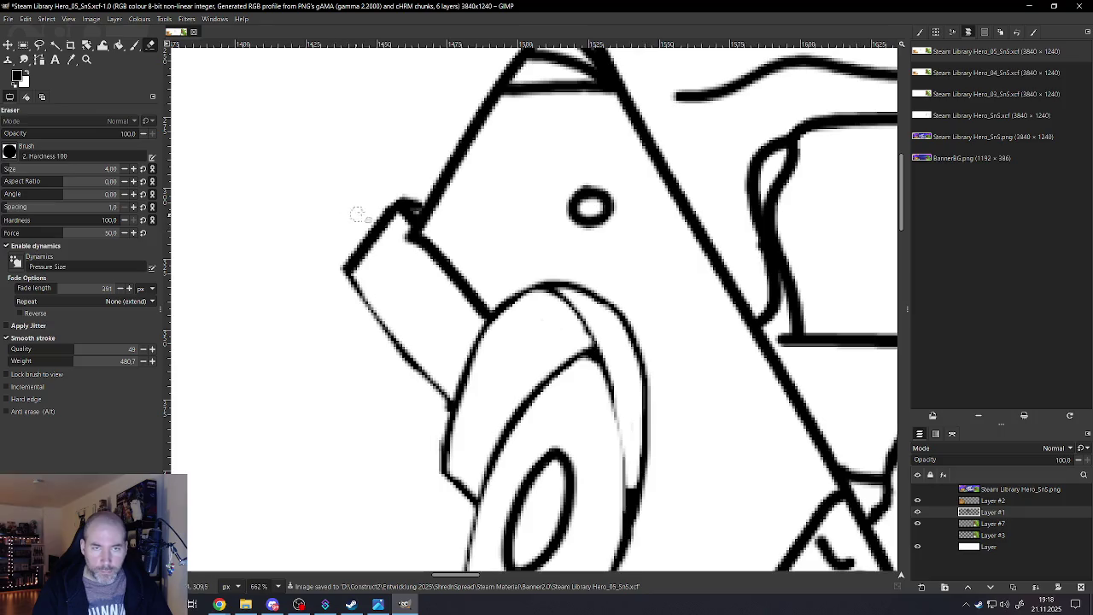
left_click_drag(412, 188, 328, 267)
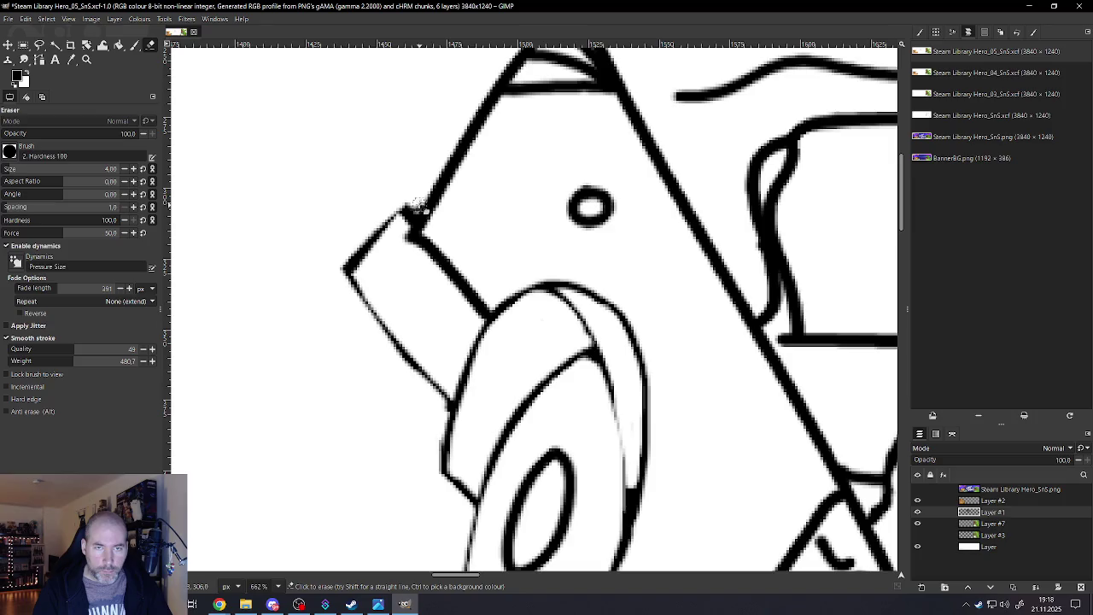
scroll(426, 157, "down", 2)
scroll(461, 137, "down", 1)
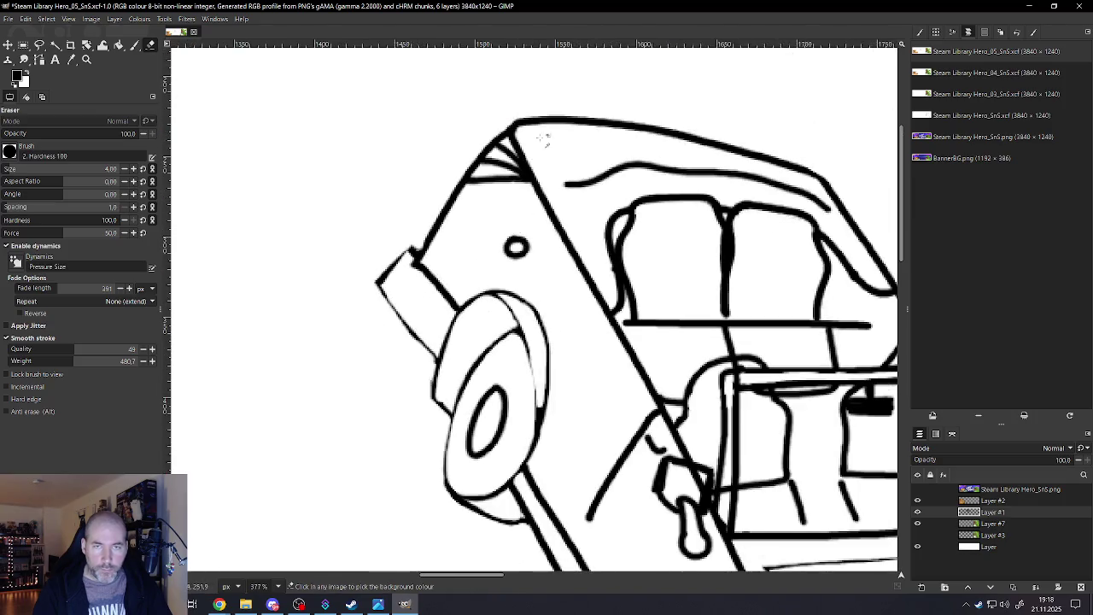
scroll(495, 112, "up", 2)
left_click_drag(482, 134, 459, 155)
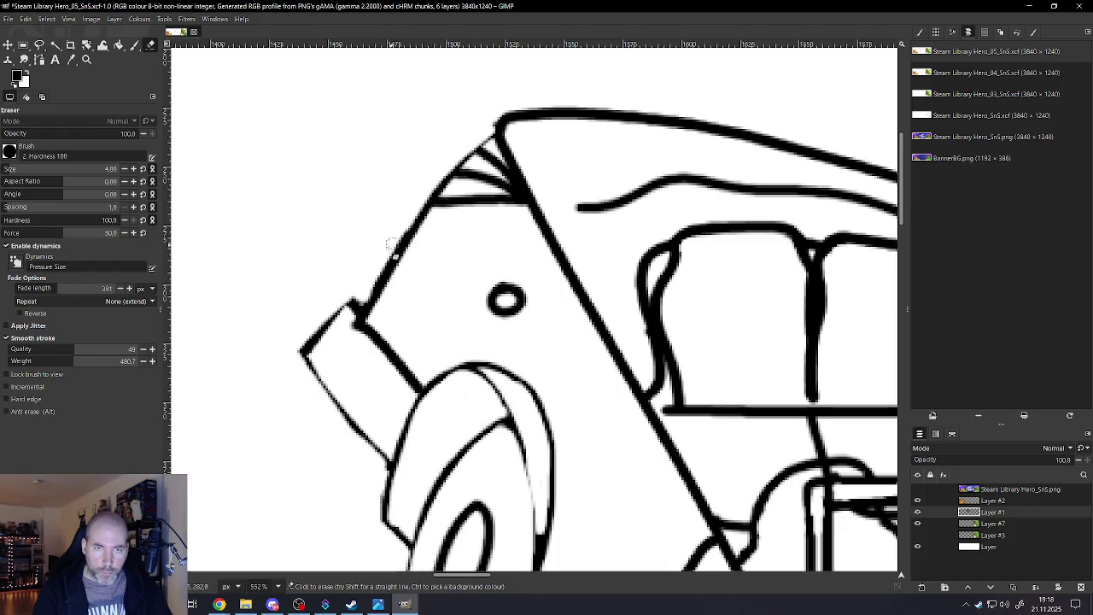
left_click_drag(463, 140, 409, 216)
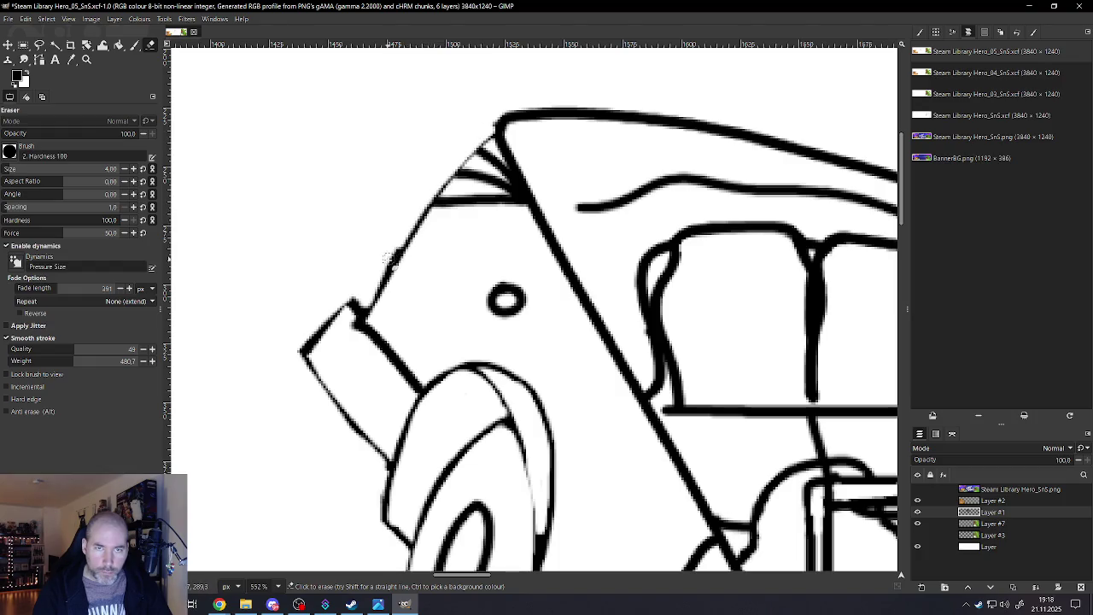
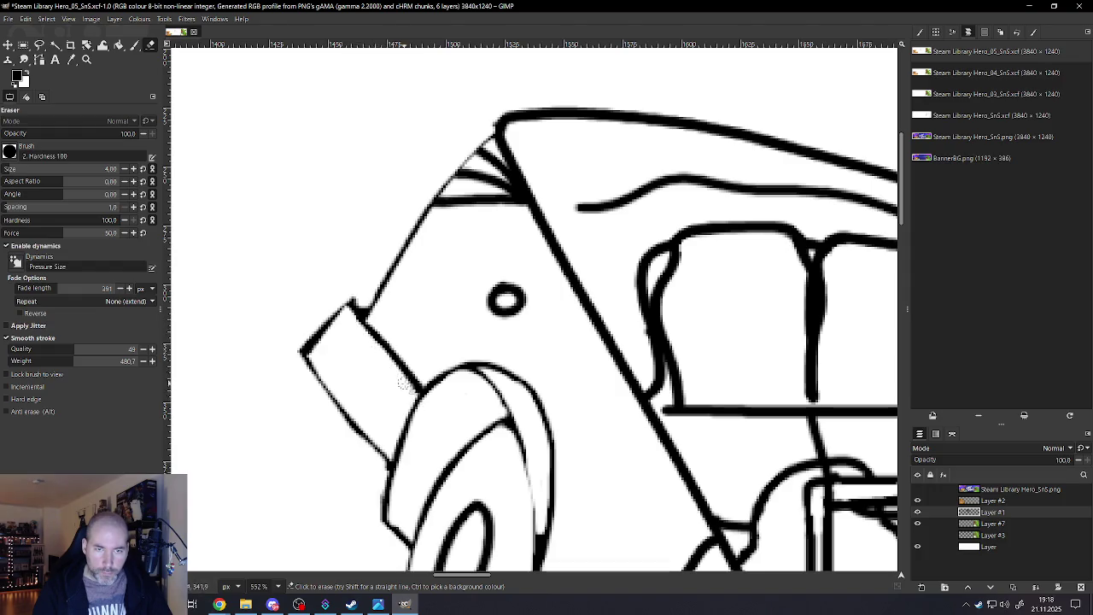
Enlarge the eraser to 11 px and erase part of the small circle's ring
scroll(504, 303, "down", 3, "ctrl")
scroll(508, 316, "down", 1, "ctrl")
scroll(517, 332, "down", 1, "ctrl")
scroll(504, 324, "up", 1, "ctrl")
scroll(487, 316, "up", 1, "ctrl")
scroll(461, 324, "up", 2, "ctrl")
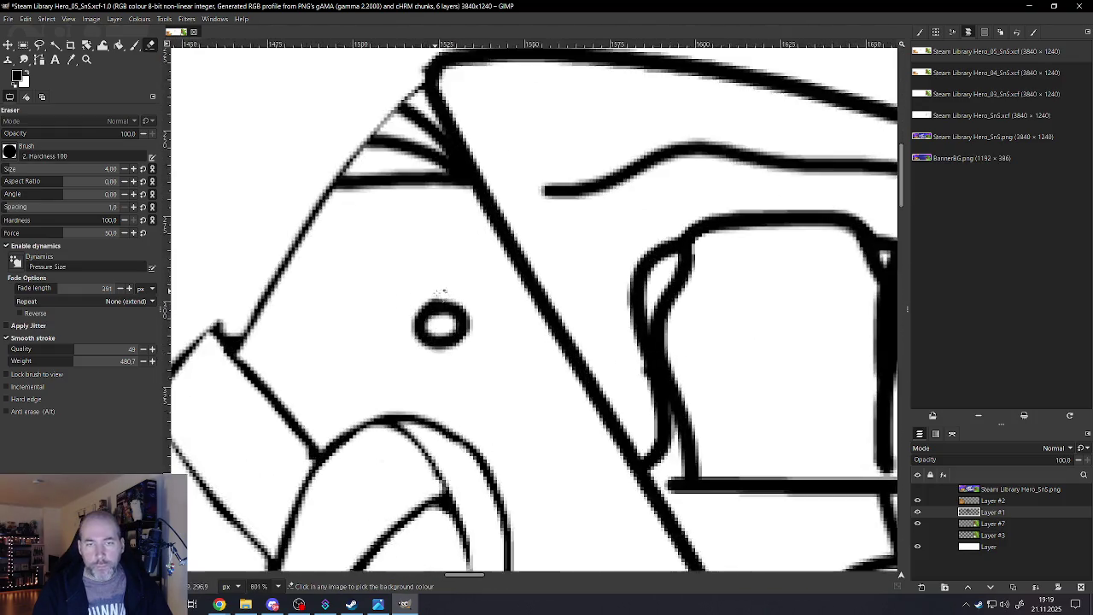
scroll(440, 333, "up", 2, "ctrl")
key("bracketright")
key("bracketright")
key("bracketright")
key("bracketright")
key("bracketright")
key("bracketright")
key("bracketright")
left_click(443, 333)
With a 5 px eraser, remove the thin lower stripe at the windshield's front corner
scroll(440, 329, "down", 1, "ctrl")
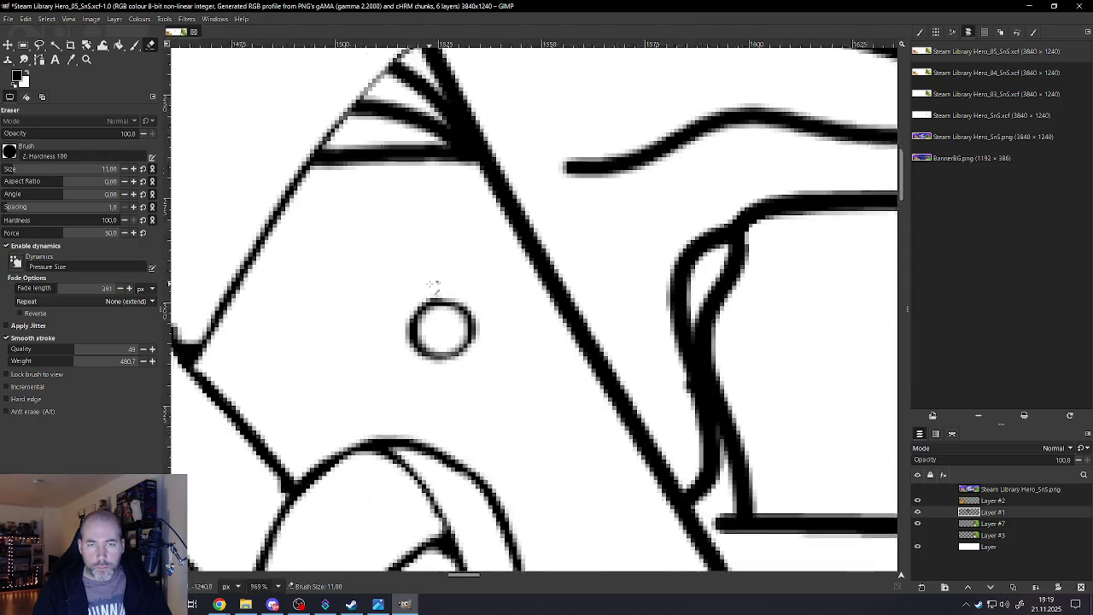
scroll(434, 287, "down", 1, "ctrl")
scroll(422, 230, "down", 1, "ctrl")
scroll(419, 222, "up", 1, "ctrl")
scroll(423, 257, "up", 1, "ctrl")
key("bracketleft")
key("bracketleft")
key("bracketleft")
key("bracketleft")
key("bracketleft")
key("bracketleft")
left_click_drag(459, 275, 374, 272)
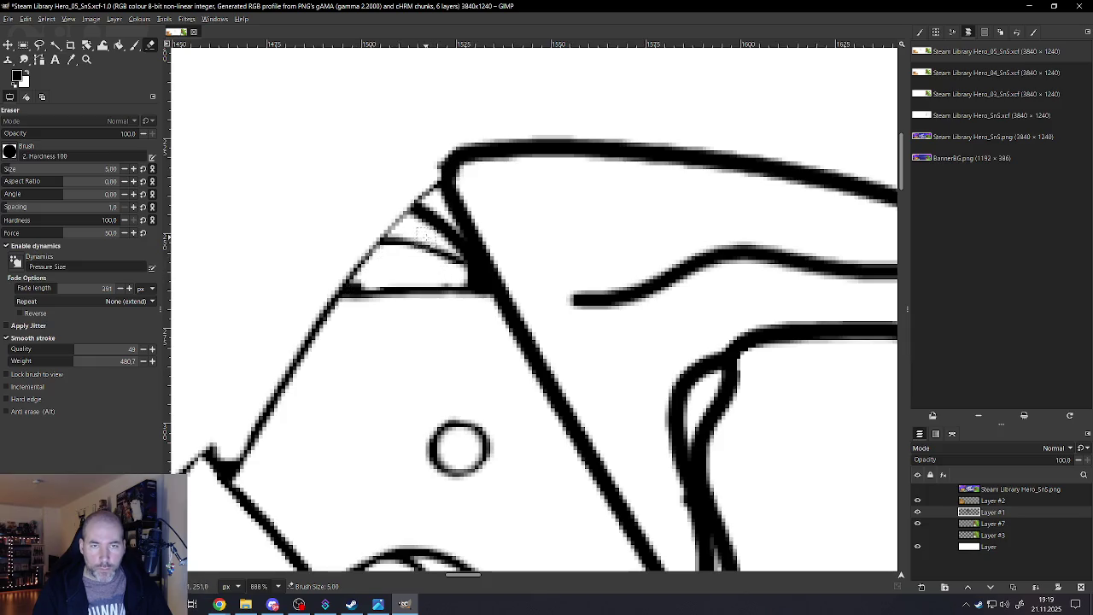
With a 3 px eraser, lighten the diagonal and neighbouring black strokes at the corner
scroll(435, 227, "down", 2)
scroll(435, 244, "up", 2)
scroll(440, 281, "up", 2)
scroll(448, 335, "up", 2)
scroll(448, 336, "up", 1)
key("bracketleft")
key("bracketleft")
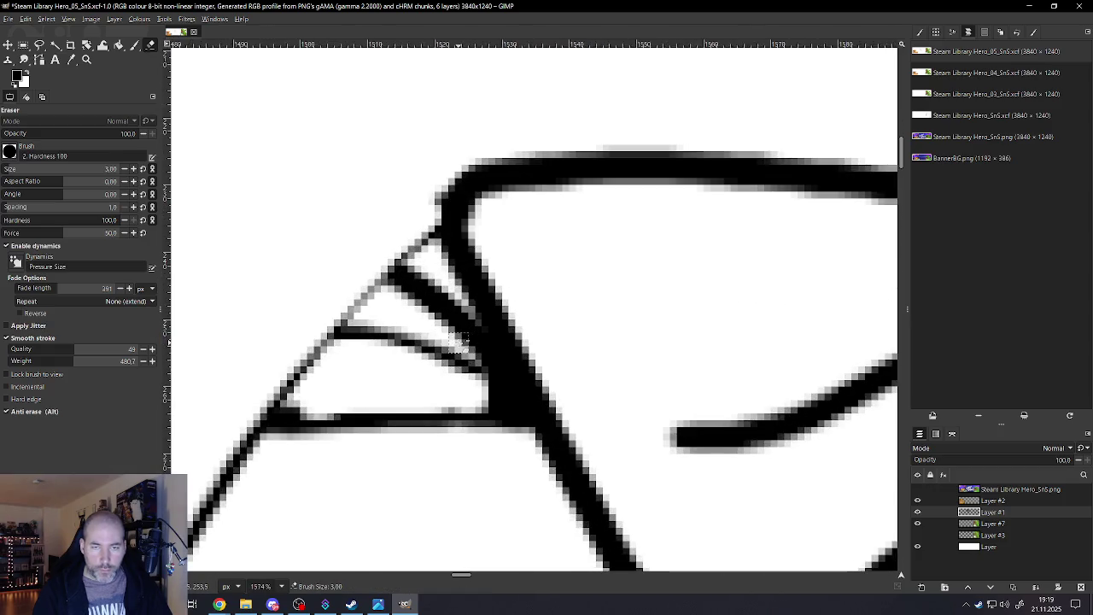
left_click_drag(467, 346, 396, 289)
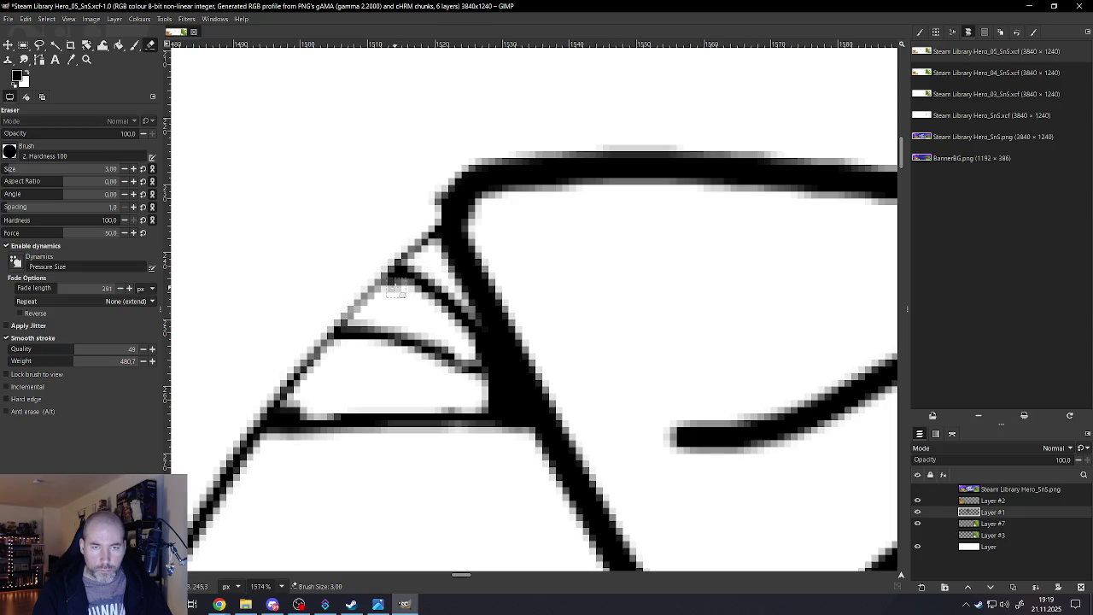
left_click_drag(467, 298, 437, 243)
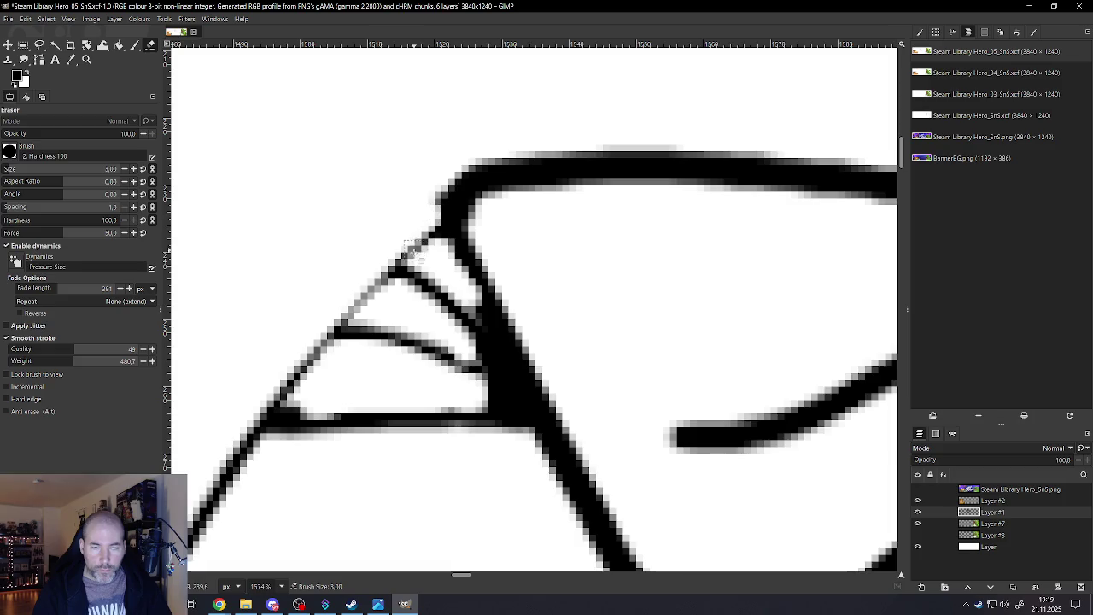
key("bracketleft")
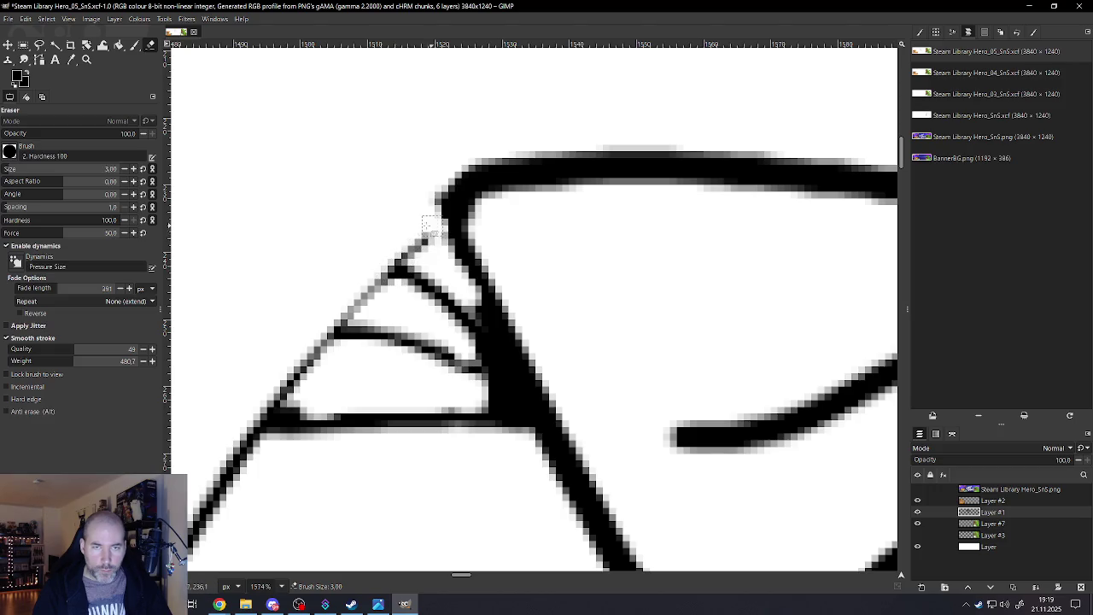
left_click(135, 44)
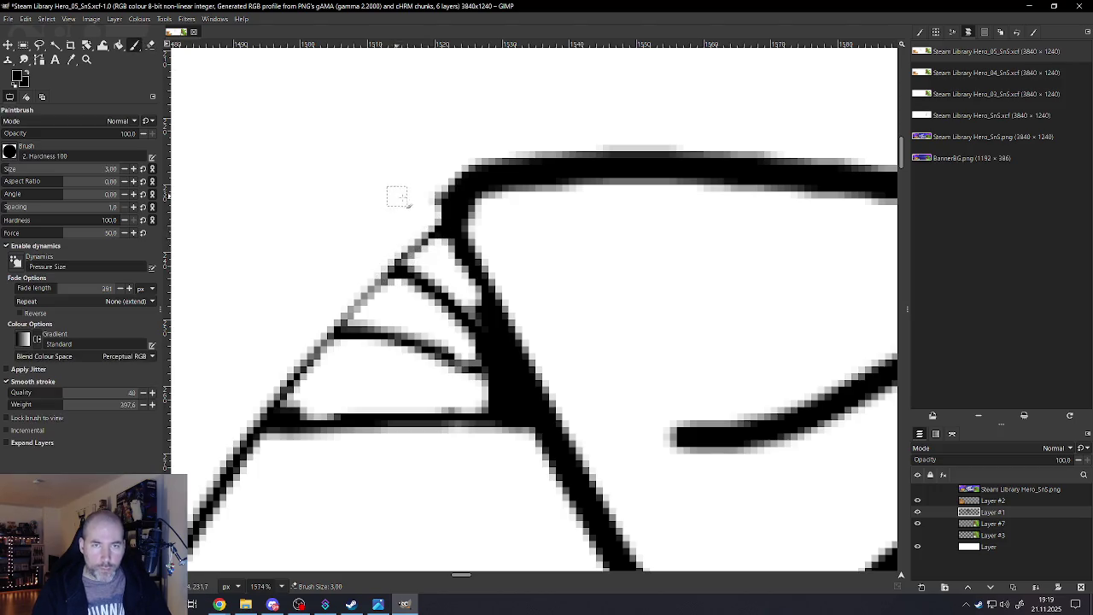
Thicken the front corner line with black paint, then erase stray pixels inside its loops
mouse_move(437, 227)
left_mouse_down()
mouse_move(352, 283)
mouse_move(267, 421)
left_mouse_up()
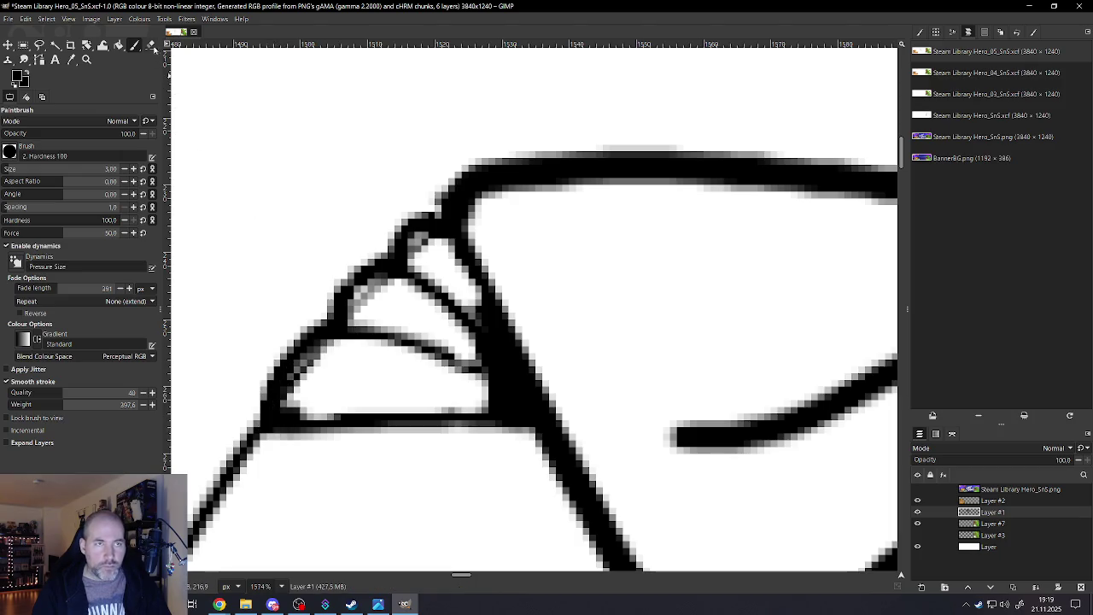
key("shift+e")
left_click_drag(290, 395, 320, 350)
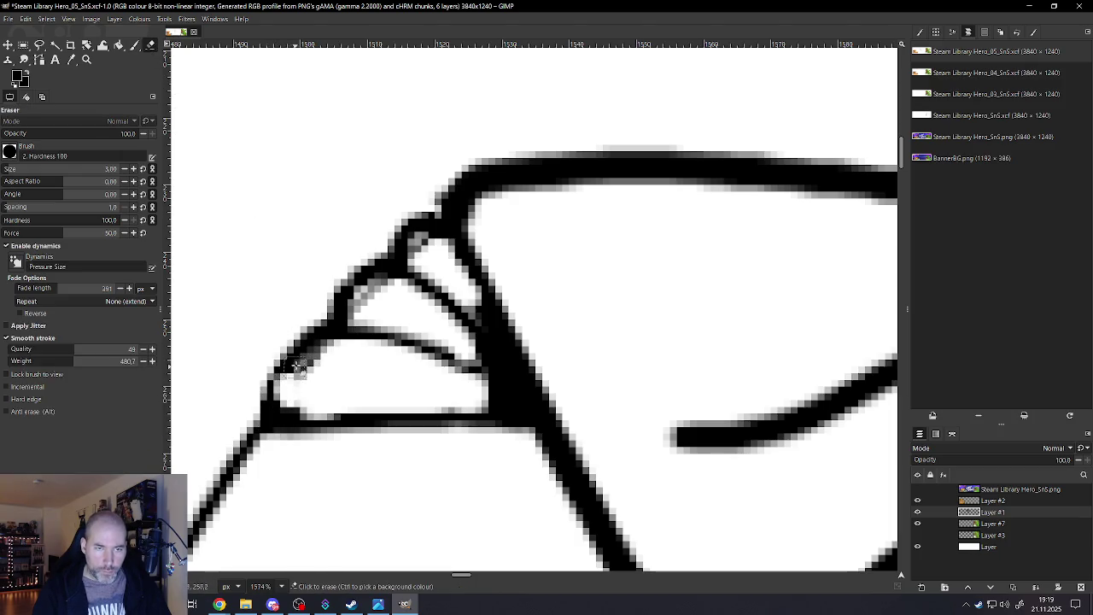
left_click_drag(351, 314, 401, 293)
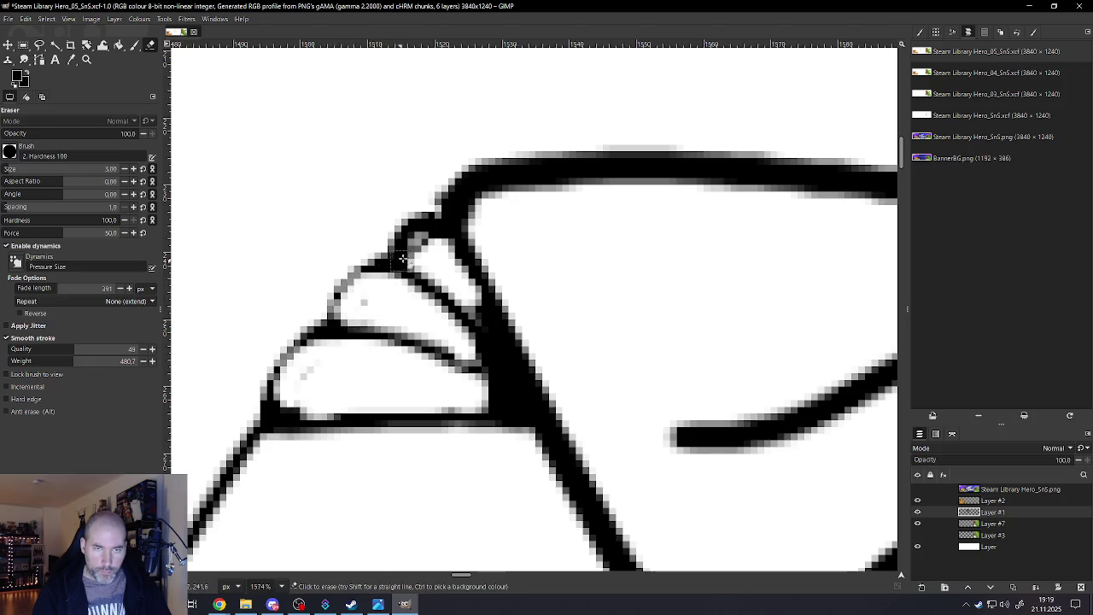
left_click_drag(416, 254, 419, 238)
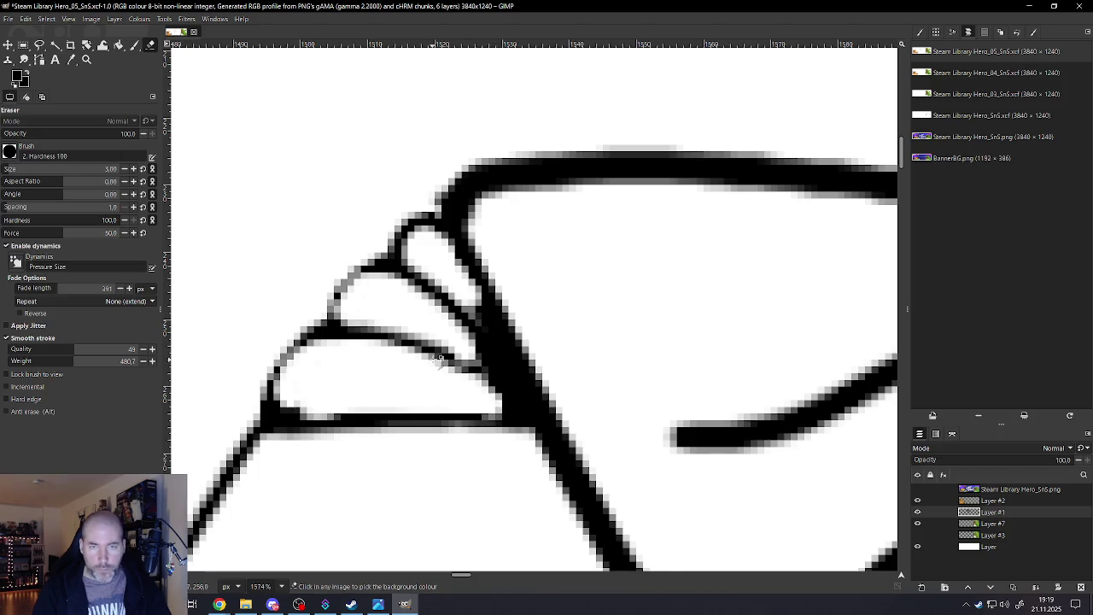
Paint three black strokes bridging the diagonal line to the curved line at the corner
scroll(452, 393, "down", 3)
scroll(452, 389, "down", 3)
scroll(450, 378, "down", 2)
scroll(451, 380, "up", 2)
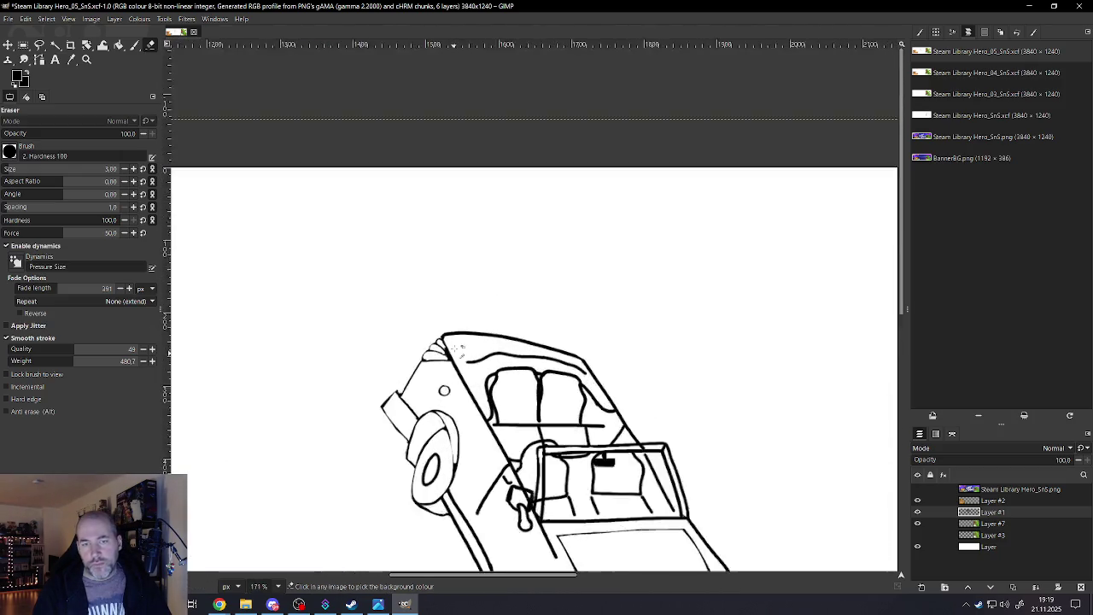
scroll(453, 382, "up", 2)
scroll(457, 386, "up", 2)
scroll(461, 390, "up", 1)
scroll(462, 389, "up", 1)
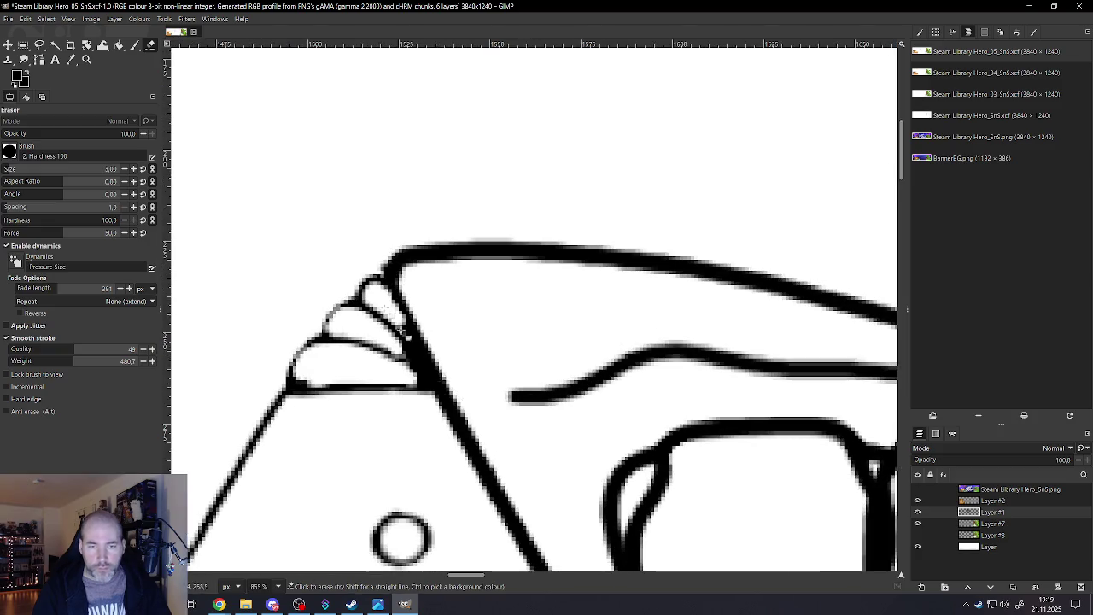
left_click(134, 46)
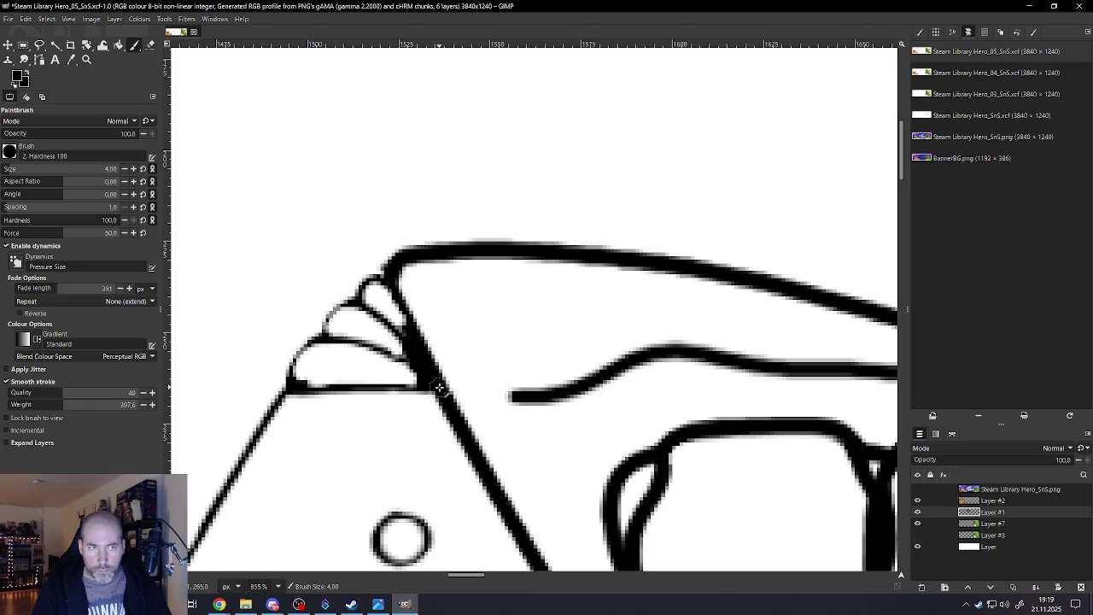
left_click_drag(453, 390, 513, 398)
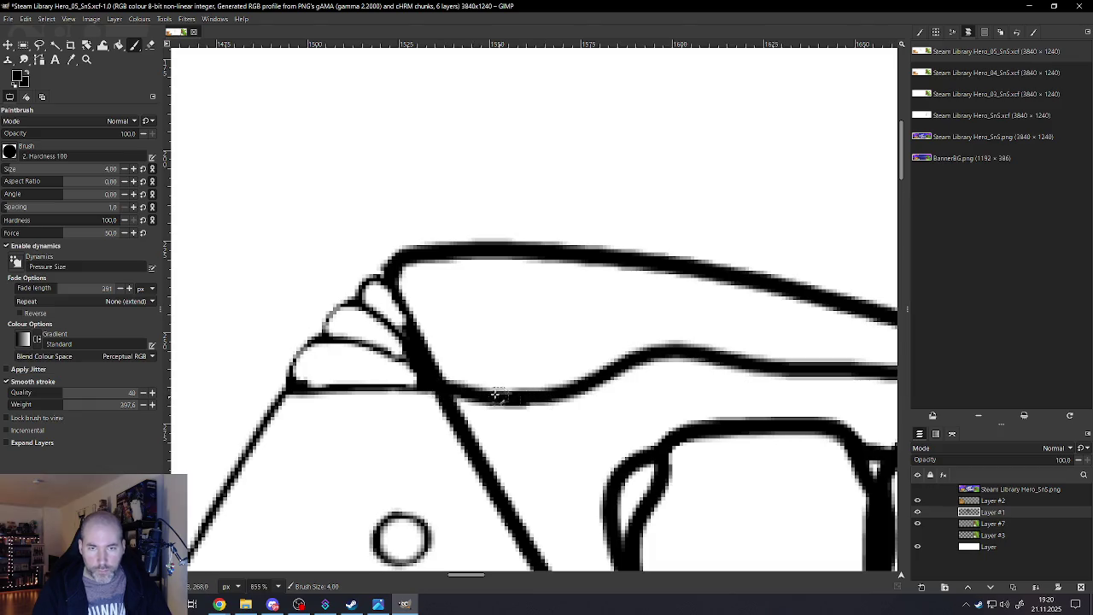
left_click_drag(424, 354, 491, 376)
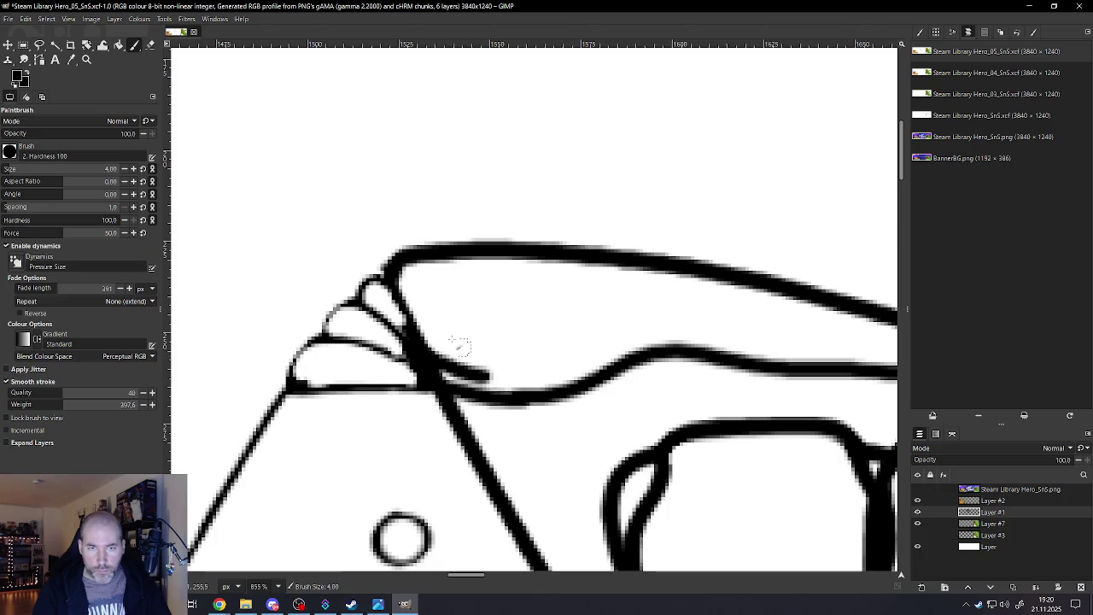
left_click_drag(407, 321, 446, 333)
scroll(499, 337, "down", 2, "ctrl")
Erase along the lower edge of the short windshield-corner strokes to thin them
scroll(499, 337, "down", 2, "ctrl")
scroll(680, 346, "up", 1, "ctrl")
scroll(672, 366, "up", 1, "ctrl")
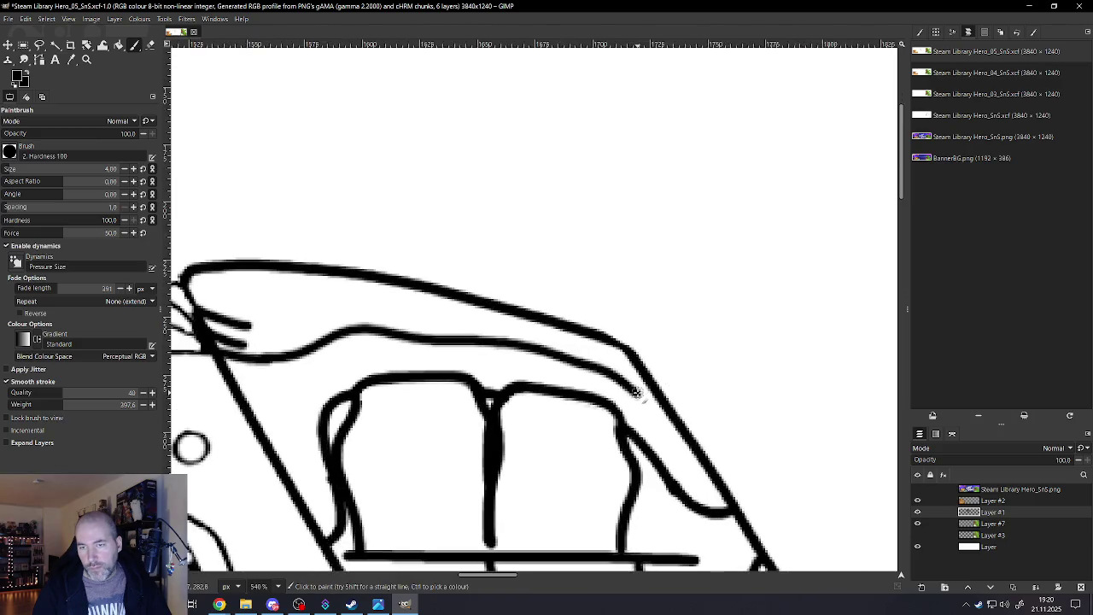
scroll(679, 418, "down", 1, "ctrl")
scroll(634, 366, "down", 1, "ctrl")
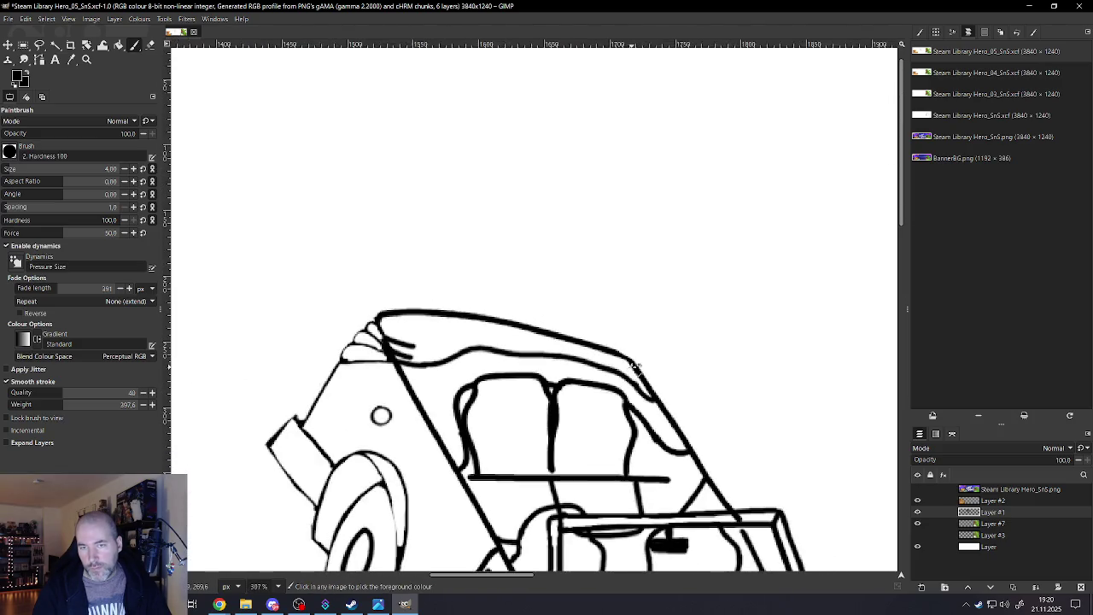
scroll(402, 357, "up", 2, "ctrl")
scroll(401, 357, "up", 1, "ctrl")
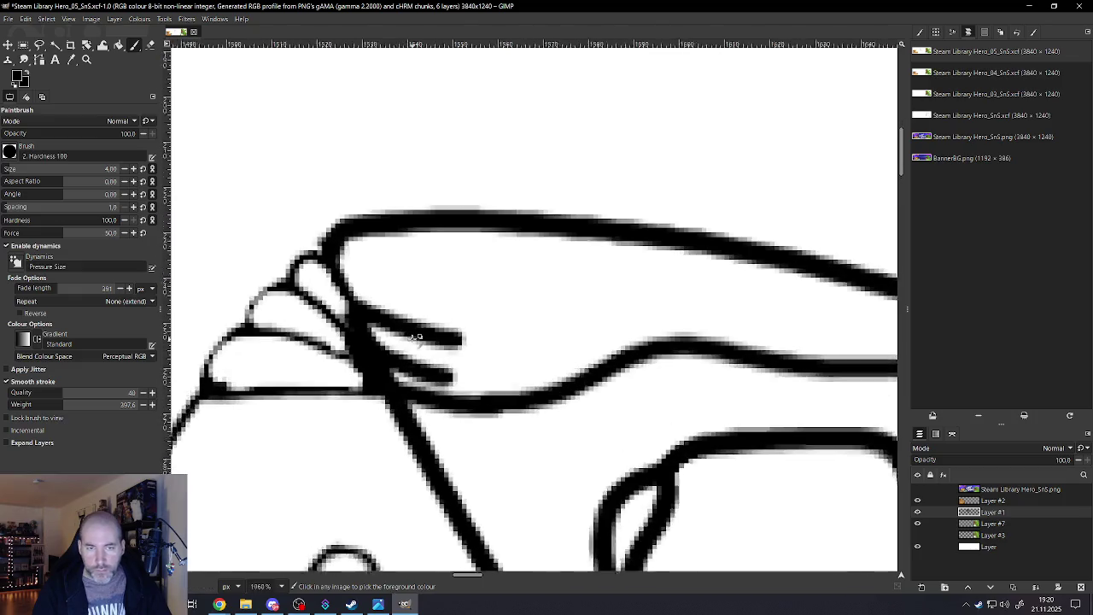
left_click(151, 45)
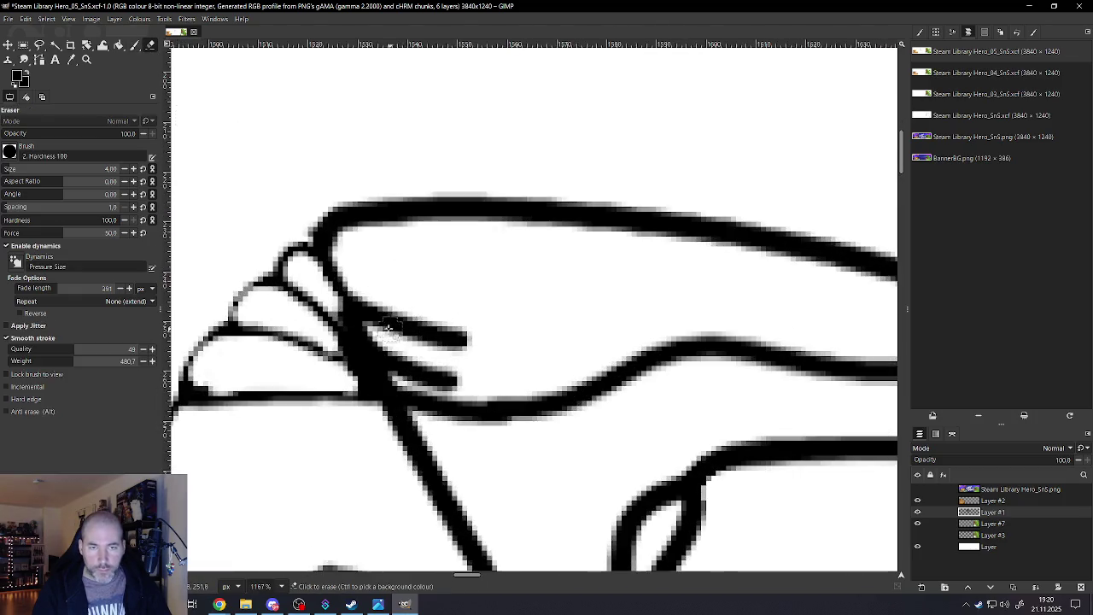
mouse_move(365, 325)
left_mouse_down()
mouse_move(486, 358)
mouse_move(384, 338)
mouse_move(427, 376)
mouse_move(519, 372)
left_mouse_up()
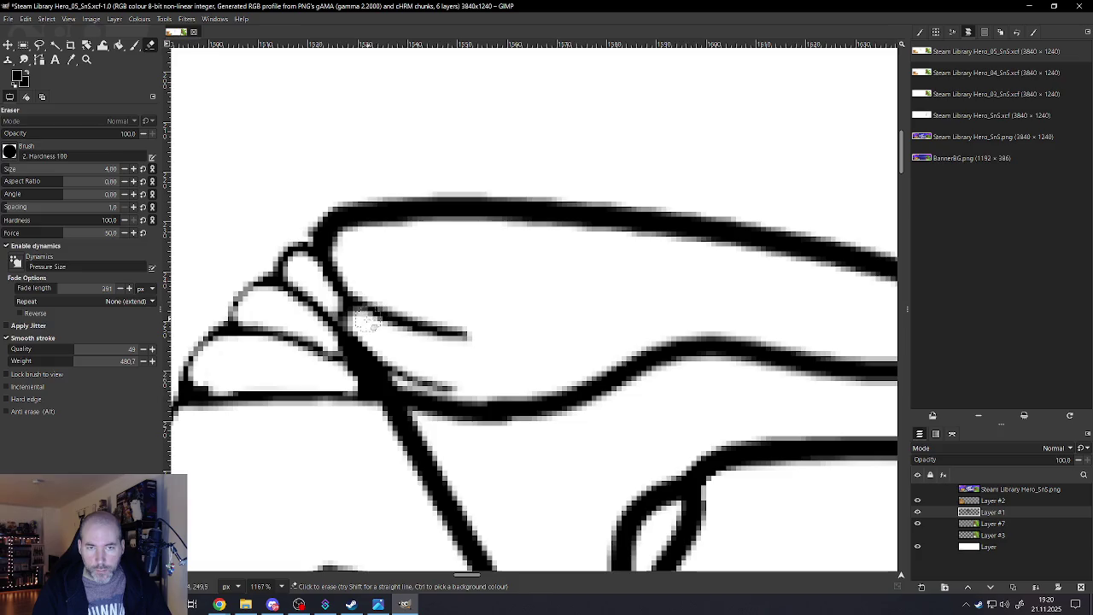
left_click_drag(369, 323, 482, 340)
Thin the car's top roof outline to an even stroke toward the rear corner
scroll(476, 338, "down", 5)
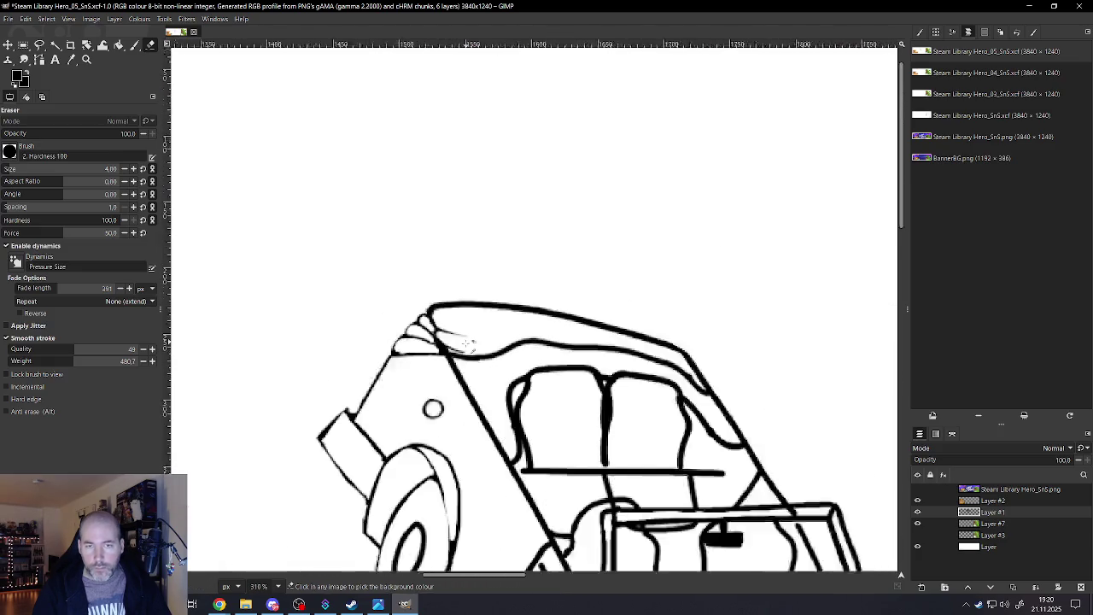
scroll(470, 328, "up", 2)
scroll(463, 312, "up", 2)
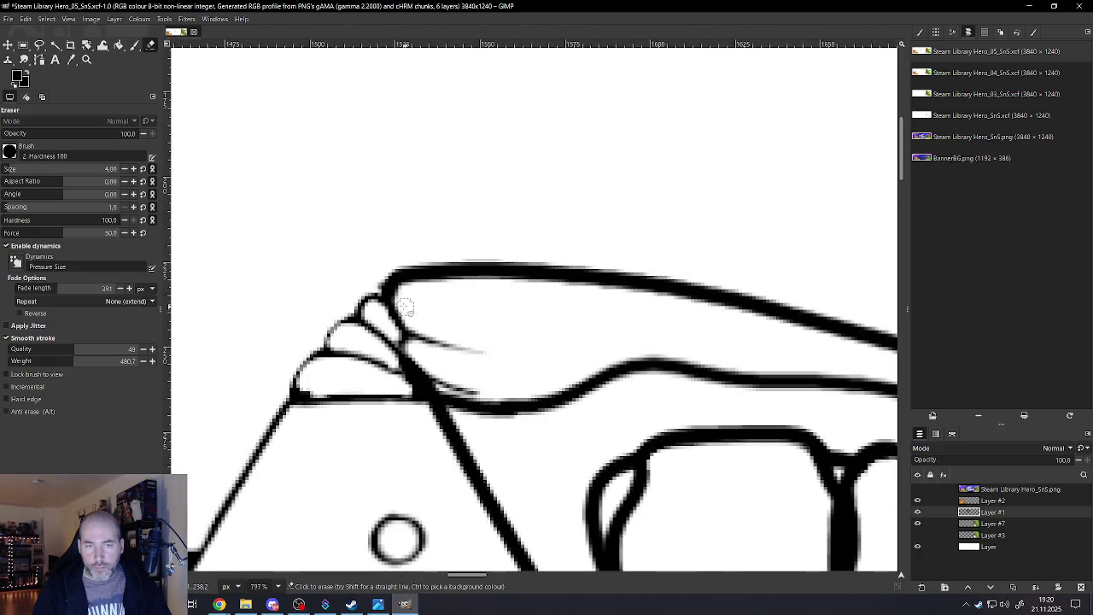
mouse_move(418, 273)
left_mouse_down()
mouse_move(670, 295)
mouse_move(807, 336)
mouse_move(744, 315)
left_mouse_up()
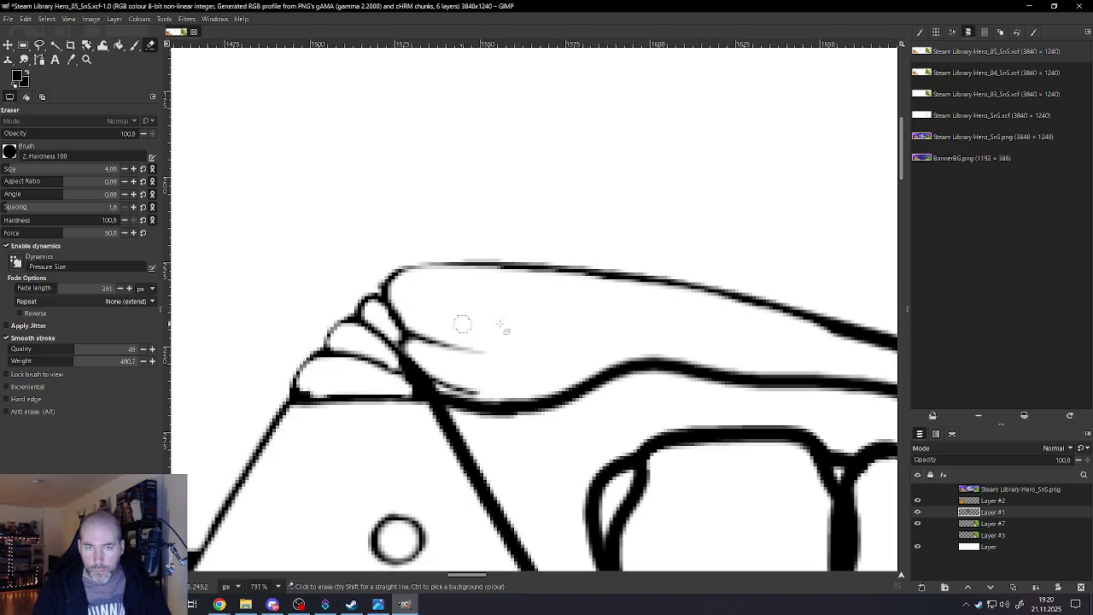
scroll(521, 321, "down", 3)
scroll(649, 333, "down", 2)
scroll(731, 330, "up", 2)
scroll(598, 318, "up", 3)
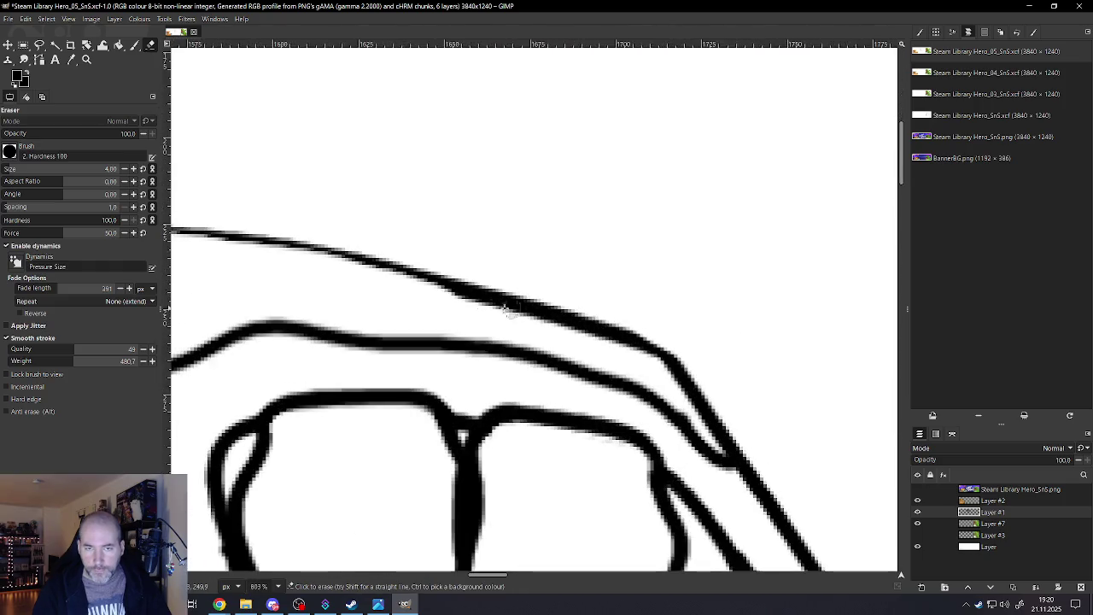
mouse_move(357, 273)
left_mouse_down()
mouse_move(444, 281)
mouse_move(657, 365)
left_mouse_up()
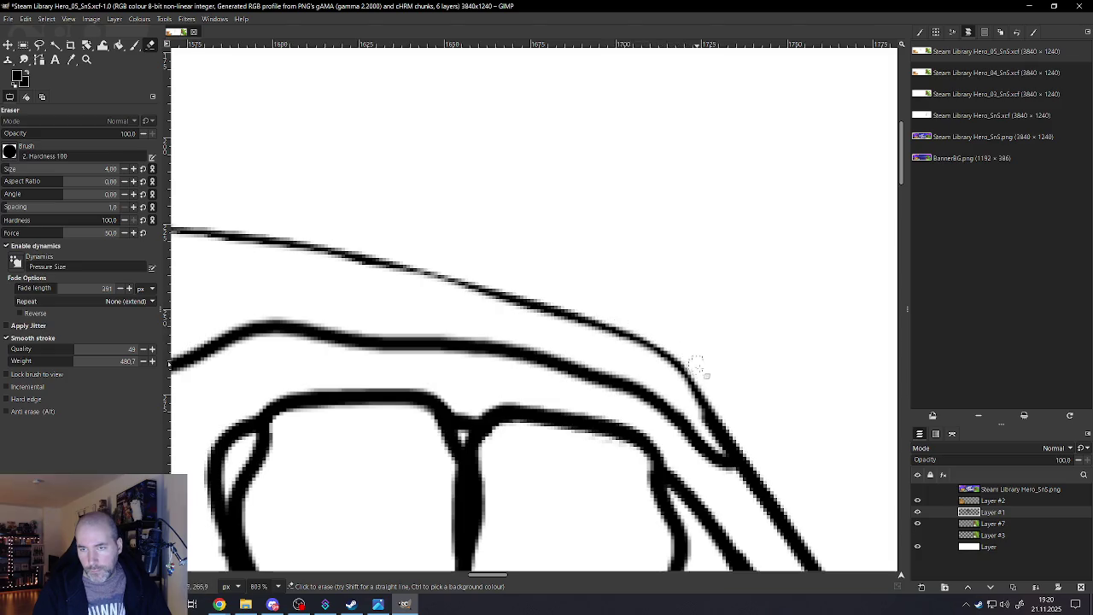
Lighten the converging roof outlines near their junction and thin the middle outline
scroll(724, 388, "down", 3)
scroll(713, 367, "down", 2)
scroll(751, 410, "up", 3)
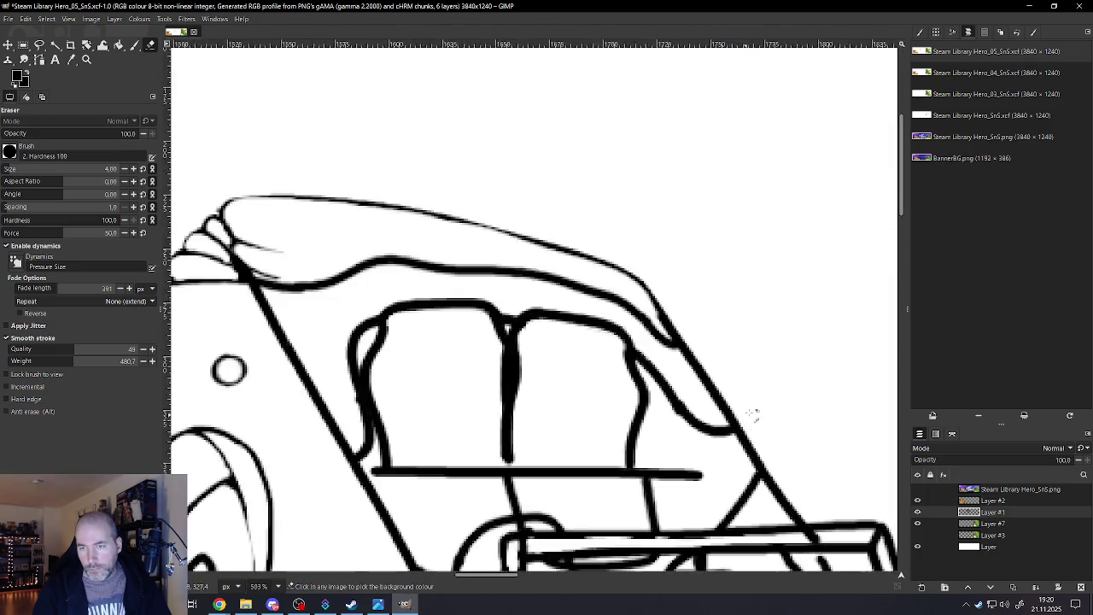
scroll(742, 391, "up", 2)
left_click_drag(576, 243, 614, 290)
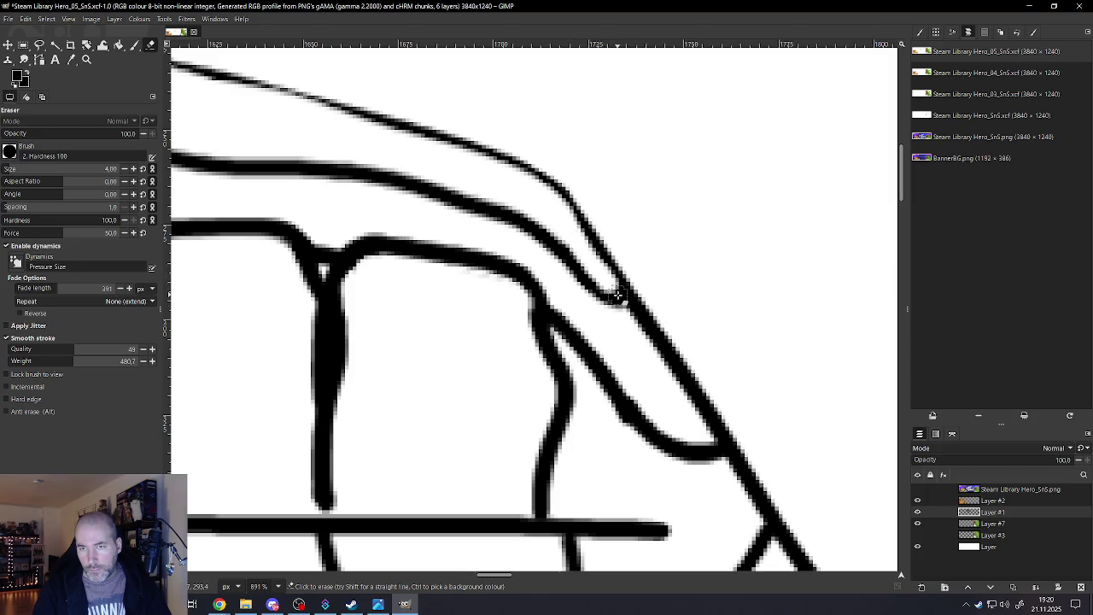
mouse_move(567, 246)
left_mouse_down()
mouse_move(505, 208)
mouse_move(391, 176)
mouse_move(211, 161)
left_mouse_up()
Erase more of the middle roof outline and thin the curve above the seats
scroll(213, 171, "down", 3)
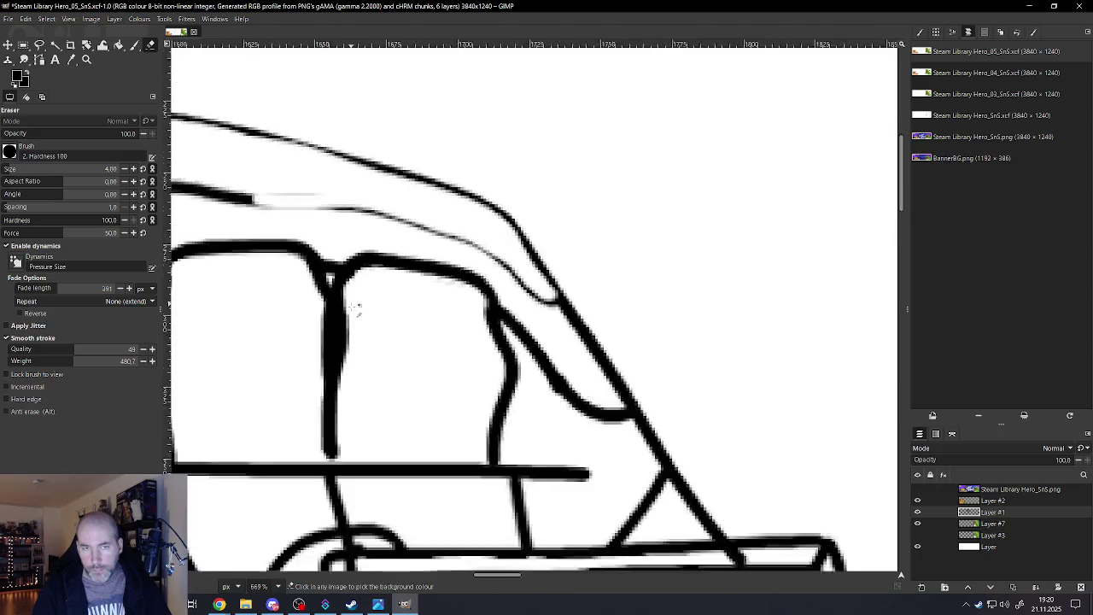
scroll(222, 196, "down", 2)
scroll(235, 247, "up", 2)
scroll(245, 270, "up", 2)
scroll(247, 270, "up", 2)
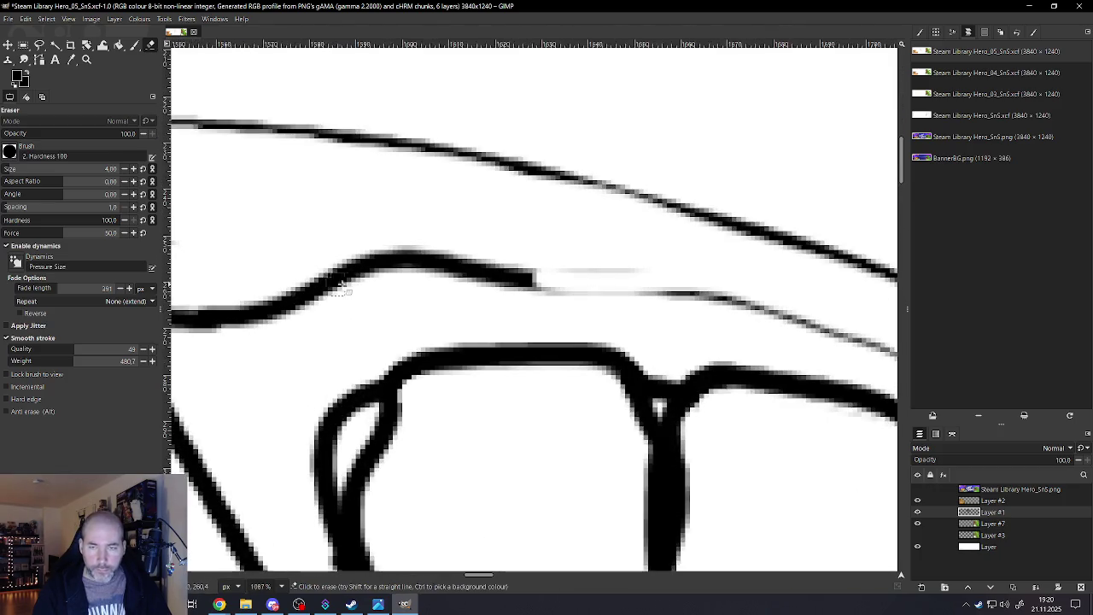
mouse_move(568, 282)
left_mouse_down()
mouse_move(453, 254)
mouse_move(319, 264)
left_mouse_up()
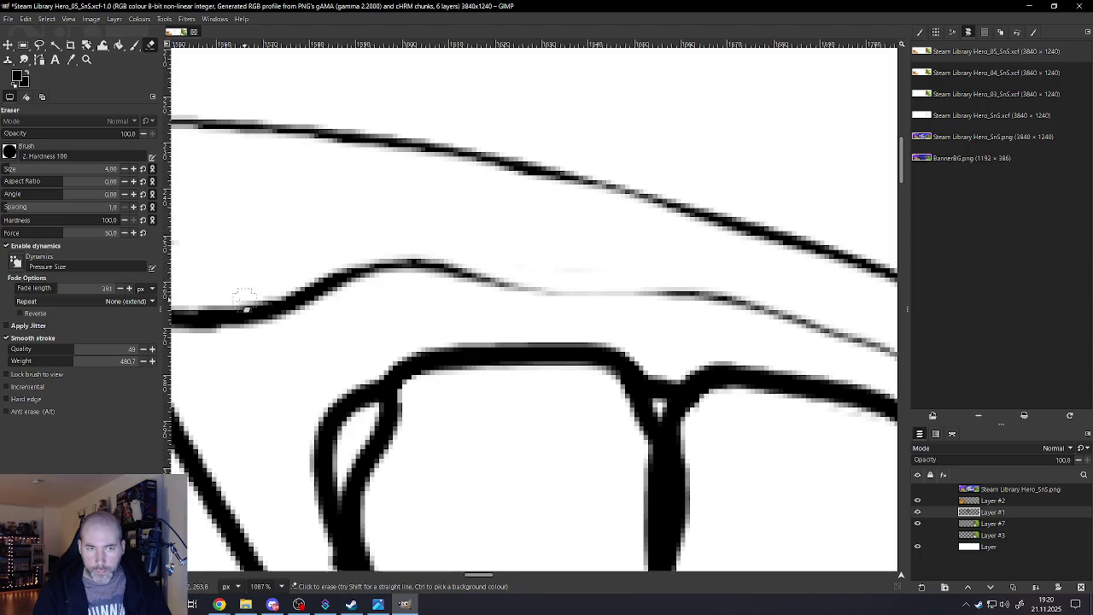
scroll(251, 297, "down", 3)
scroll(260, 296, "up", 1)
scroll(272, 295, "up", 2)
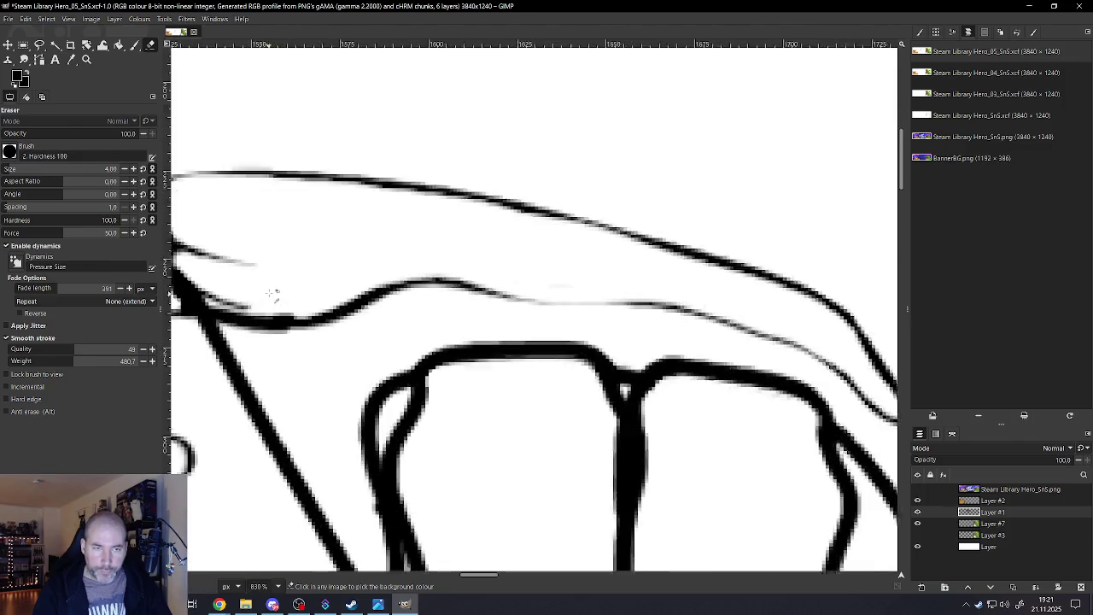
scroll(274, 295, "up", 2)
left_click_drag(410, 275, 346, 301)
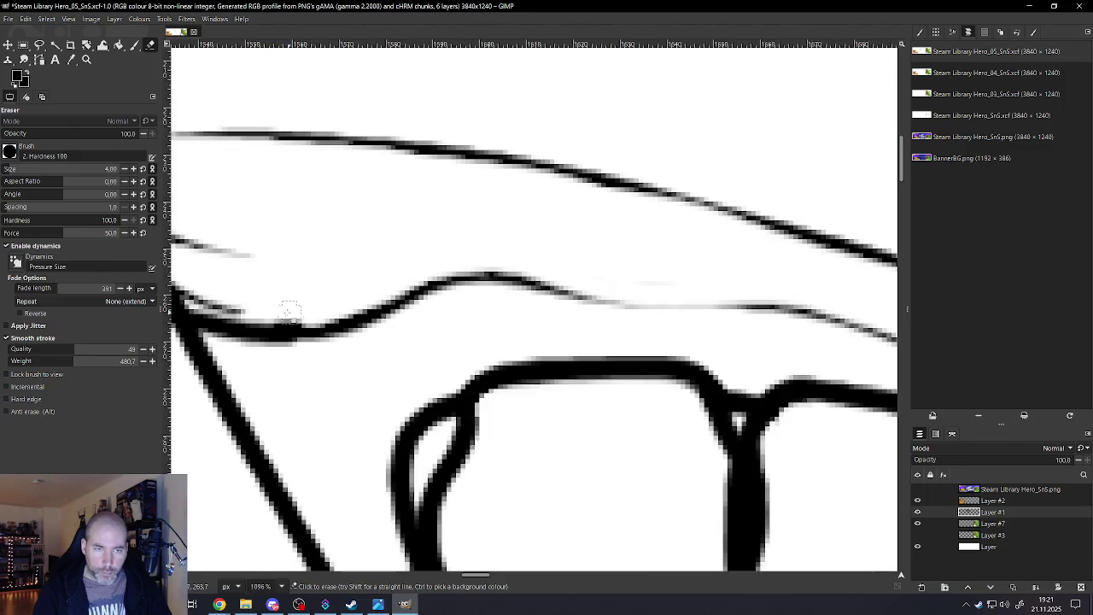
scroll(361, 281, "down", 3)
scroll(367, 295, "down", 3)
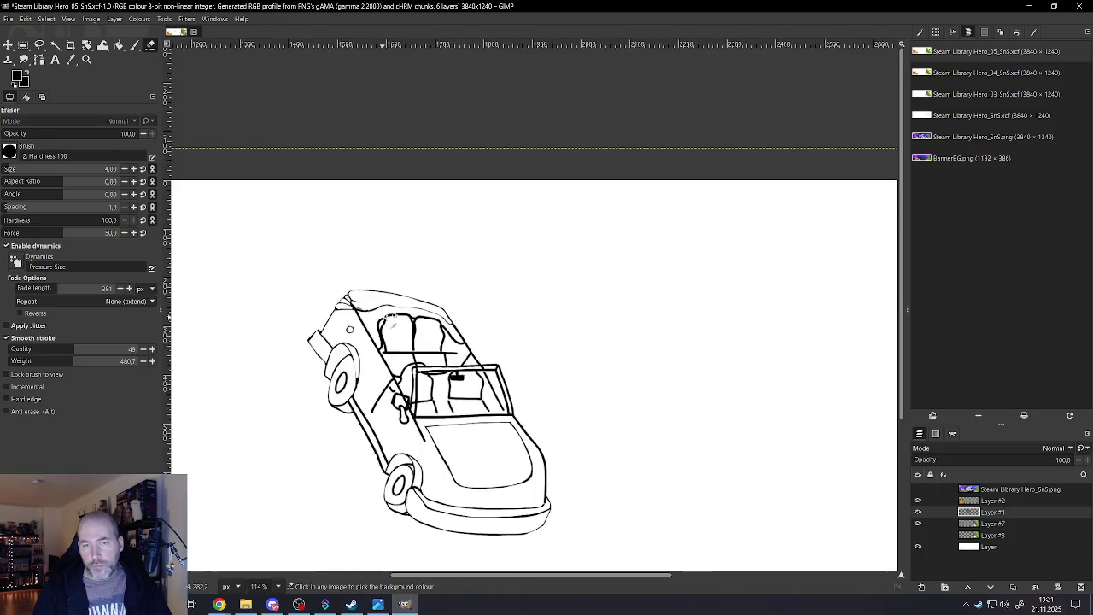
Remove the left seat's stray outer outline and thin its top and inner left outlines
scroll(375, 307, "down", 2)
scroll(396, 357, "up", 1)
scroll(367, 341, "up", 2)
scroll(333, 329, "up", 2)
scroll(299, 312, "up", 2)
scroll(300, 312, "down", 1)
scroll(182, 317, "up", 1)
scroll(236, 317, "up", 1)
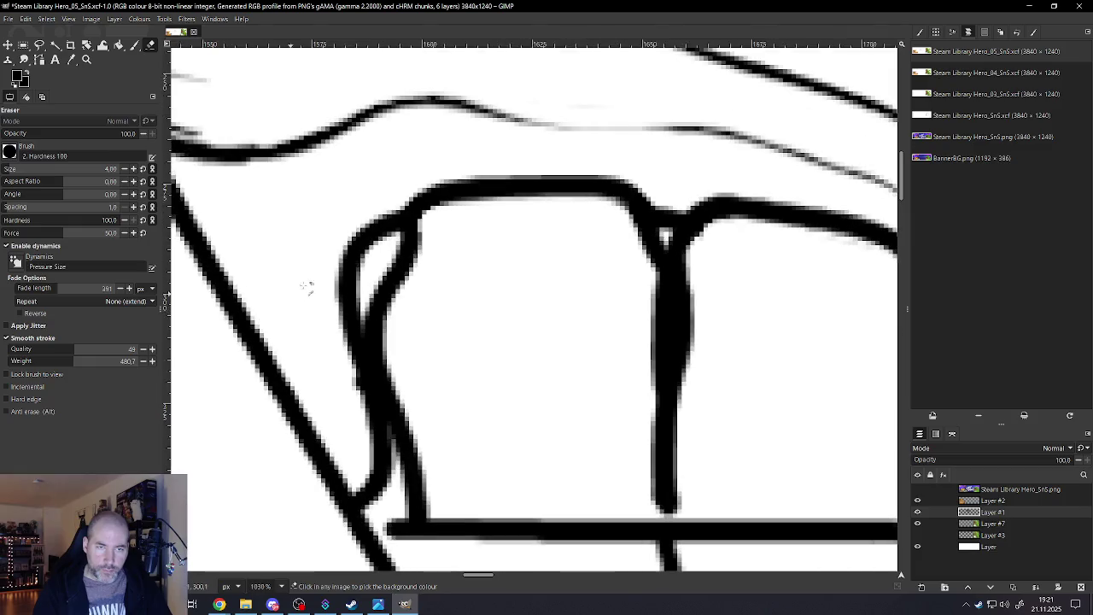
mouse_move(380, 220)
left_mouse_down()
mouse_move(340, 266)
mouse_move(333, 304)
mouse_move(365, 446)
mouse_move(360, 482)
mouse_move(376, 440)
mouse_move(356, 390)
left_mouse_up()
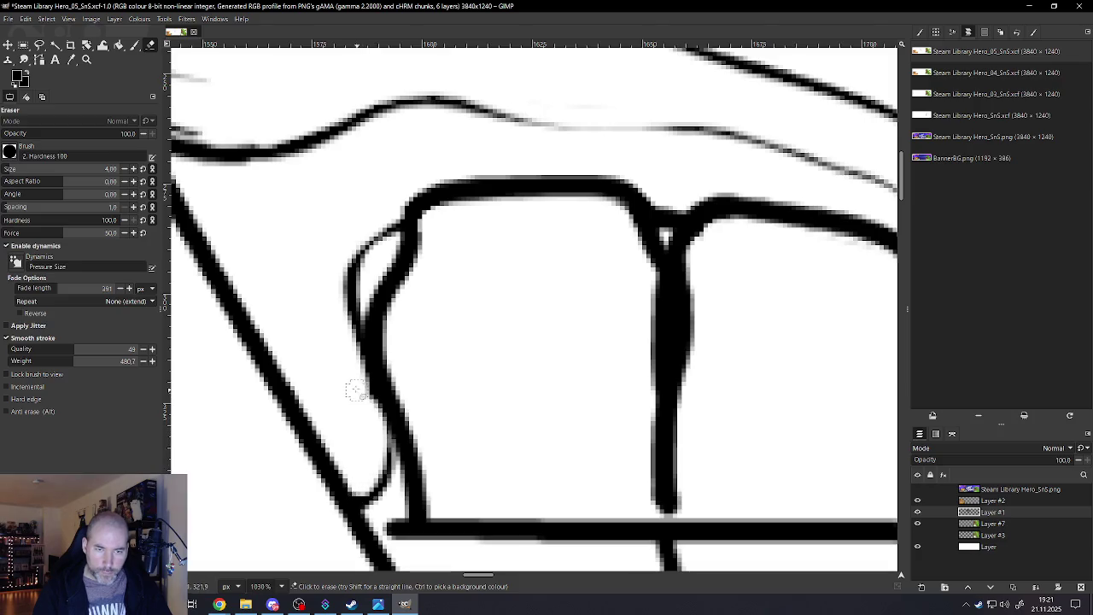
mouse_move(598, 201)
left_mouse_down()
mouse_move(436, 207)
mouse_move(416, 274)
left_mouse_up()
mouse_move(397, 312)
left_mouse_down()
mouse_move(389, 359)
mouse_move(429, 517)
left_mouse_up()
Slim the doubled vertical strokes between the seats and clean the junction beside the seat
scroll(483, 402, "down", 1)
scroll(514, 379, "up", 1)
scroll(610, 384, "up", 1)
mouse_move(391, 180)
left_mouse_down()
mouse_move(446, 210)
mouse_move(466, 266)
mouse_move(453, 505)
mouse_move(471, 531)
left_mouse_up()
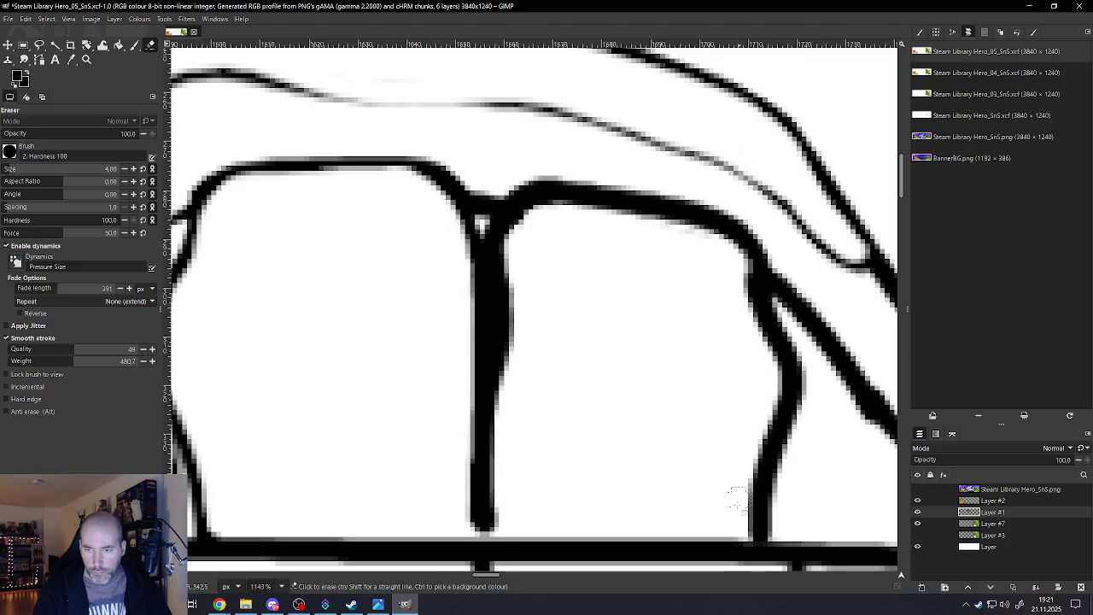
mouse_move(737, 529)
left_mouse_down()
mouse_move(776, 421)
mouse_move(772, 346)
mouse_move(744, 278)
mouse_move(720, 241)
mouse_move(671, 215)
mouse_move(566, 200)
mouse_move(525, 212)
mouse_move(511, 253)
mouse_move(500, 536)
left_mouse_up()
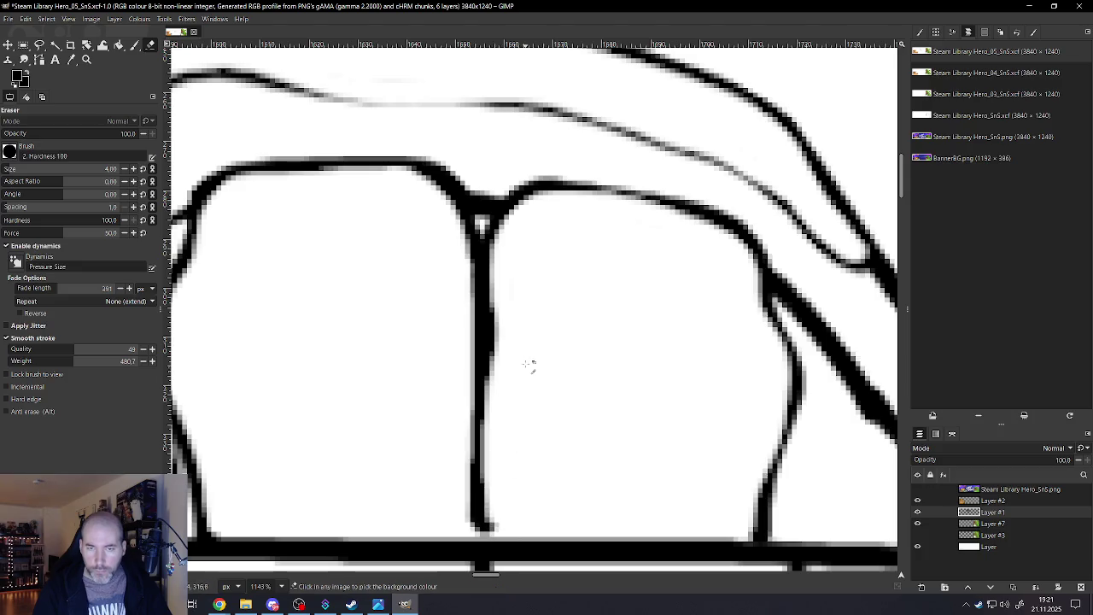
scroll(530, 362, "down", 3, "ctrl")
scroll(529, 362, "down", 4, "ctrl")
scroll(512, 358, "up", 2, "ctrl")
scroll(555, 342, "up", 3, "ctrl")
scroll(583, 330, "up", 2, "ctrl")
scroll(583, 329, "up", 1, "ctrl")
mouse_move(391, 239)
left_mouse_down()
mouse_move(382, 253)
mouse_move(526, 411)
mouse_move(609, 427)
mouse_move(622, 447)
mouse_move(617, 434)
left_mouse_up()
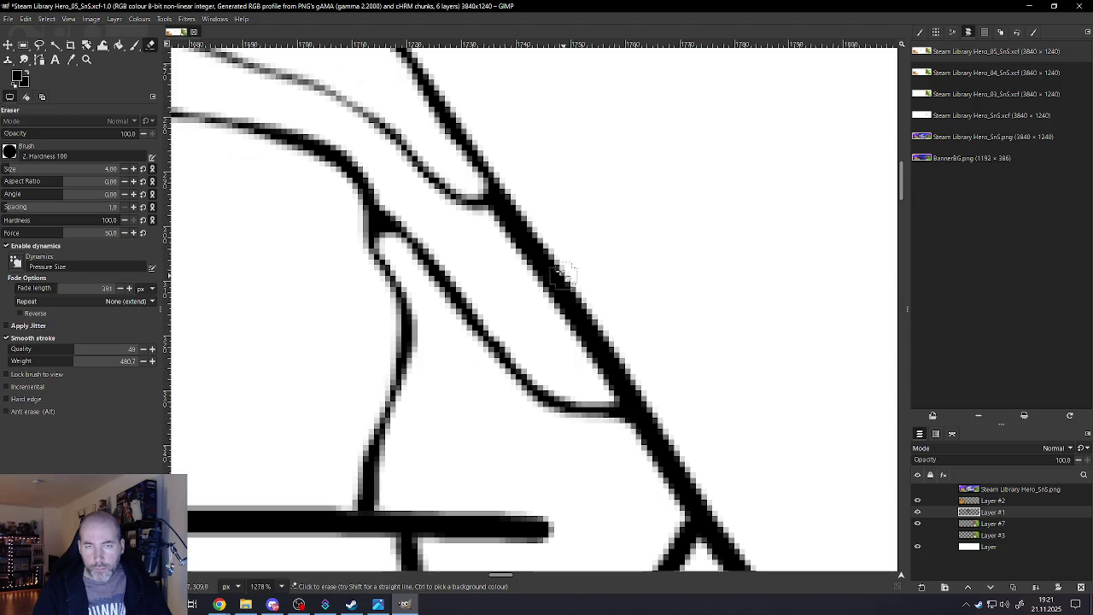
Thin the left and right parts of the horizontal line under the seats
scroll(543, 267, "down", 4, "ctrl")
scroll(543, 267, "down", 2, "ctrl")
scroll(512, 266, "down", 3, "ctrl")
scroll(427, 266, "up", 3, "ctrl")
scroll(404, 267, "up", 1, "ctrl")
scroll(404, 267, "up", 2, "ctrl")
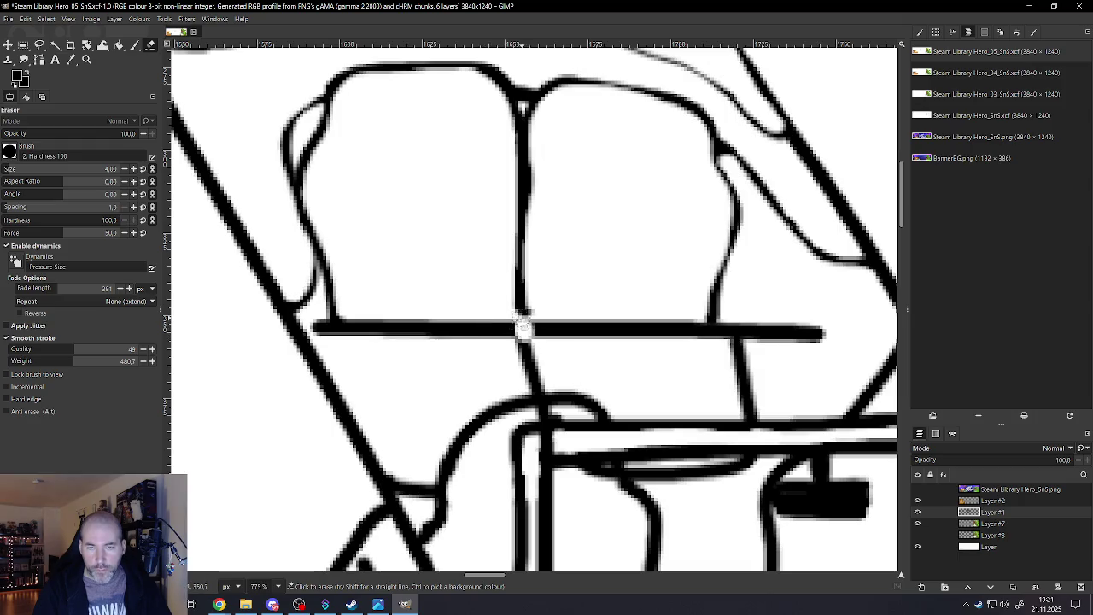
left_click_drag(485, 323, 366, 323)
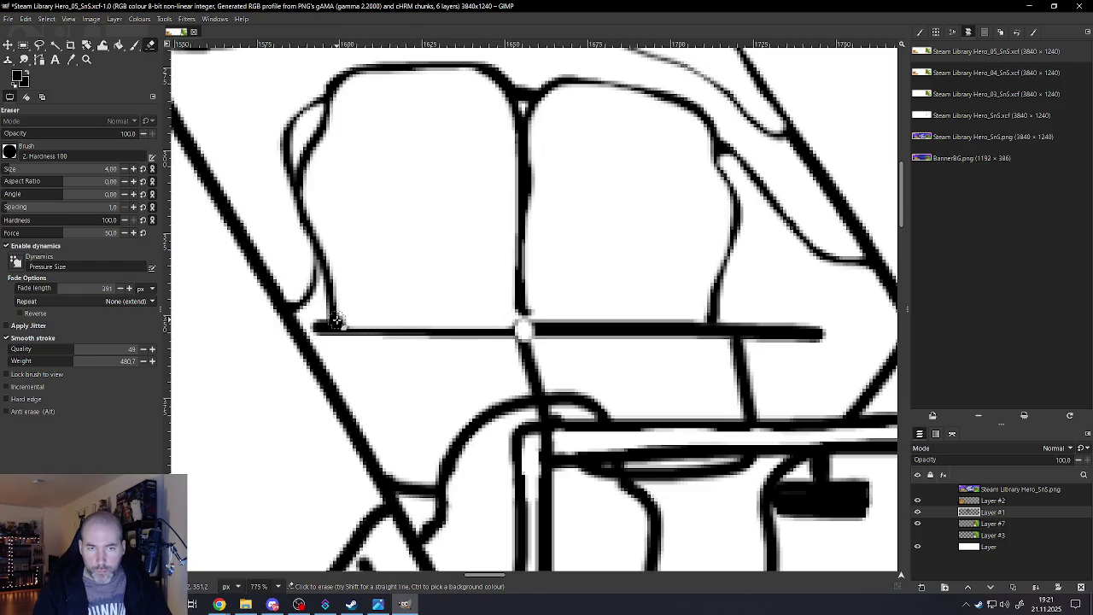
left_click_drag(525, 326, 698, 326)
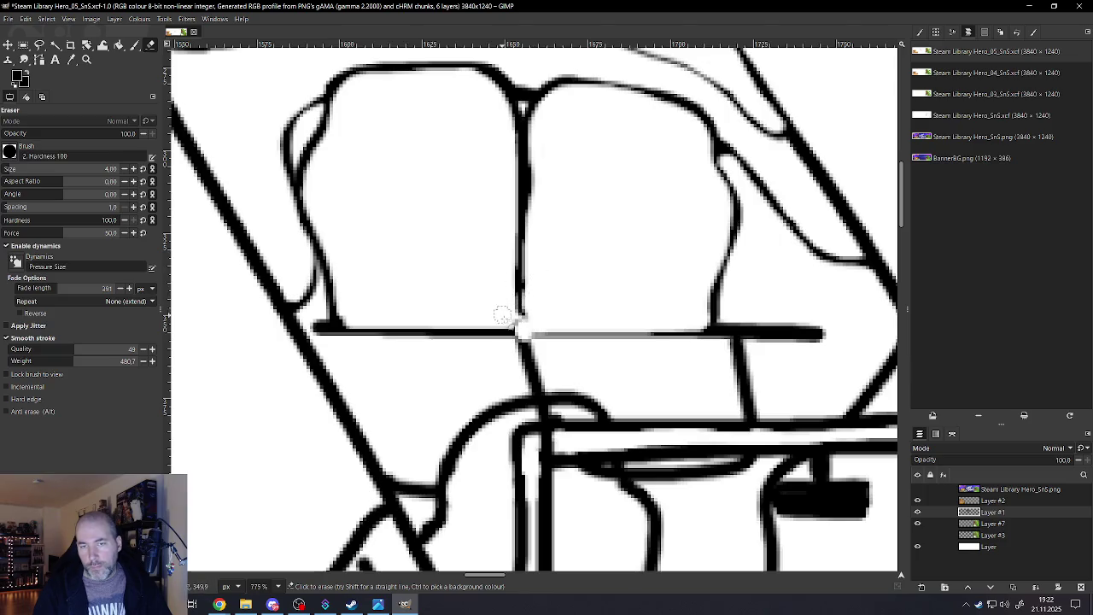
Slim the vertical line below the right seat and the thick horizontal line near the dashboard
scroll(602, 293, "down", 2)
scroll(592, 293, "down", 2)
scroll(593, 308, "up", 3)
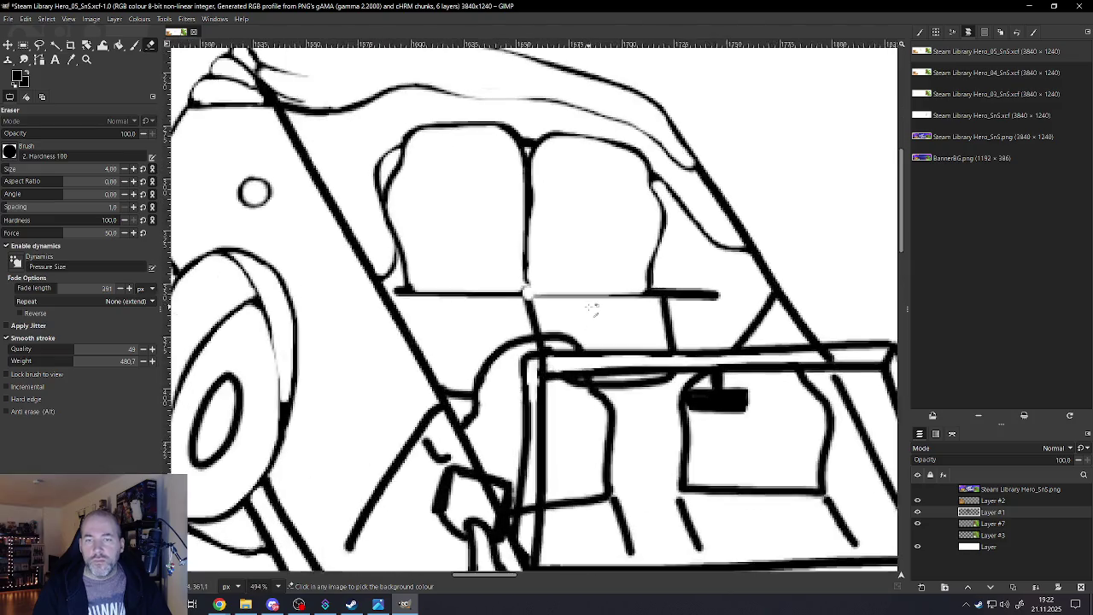
scroll(594, 309, "up", 3)
scroll(566, 303, "up", 2)
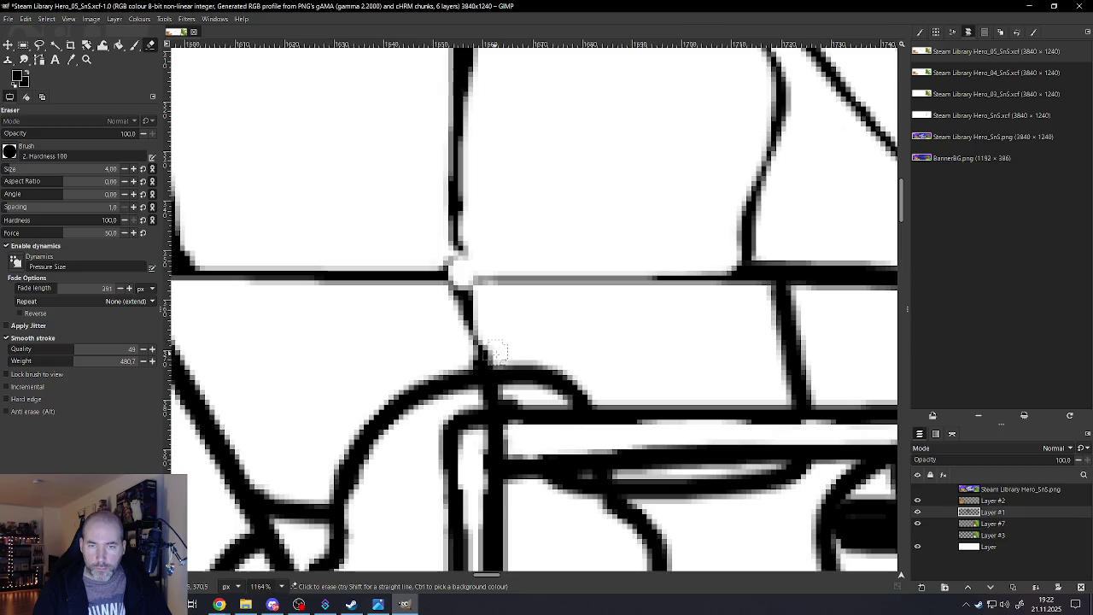
scroll(516, 323, "down", 3)
scroll(598, 329, "up", 2)
scroll(674, 321, "up", 1)
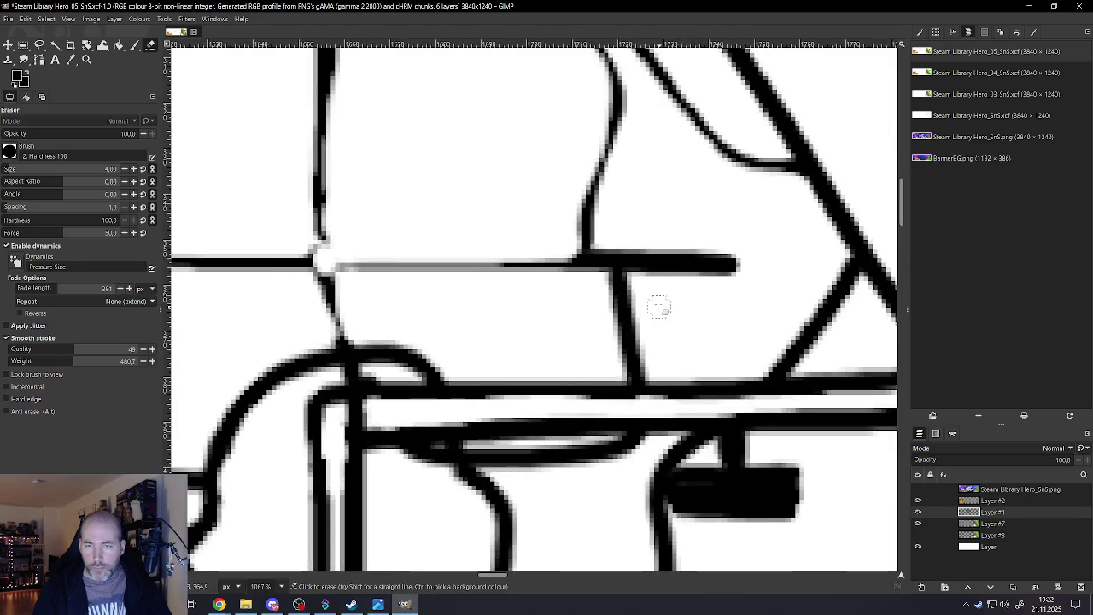
left_click_drag(633, 279, 647, 371)
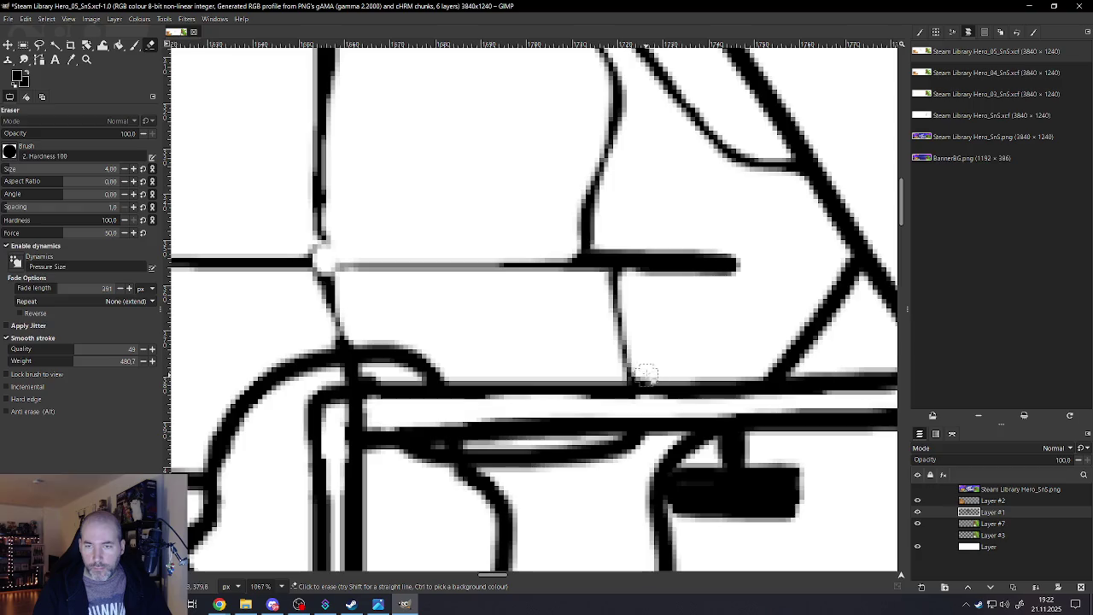
left_click_drag(632, 275, 756, 273)
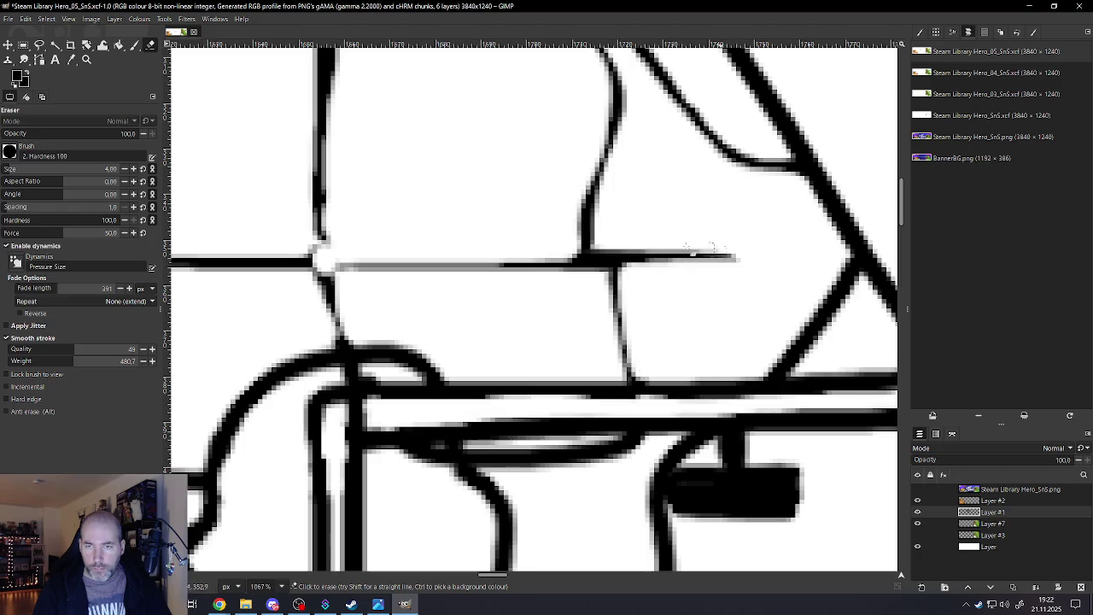
left_click_drag(602, 247, 746, 234)
scroll(658, 247, "down", 1)
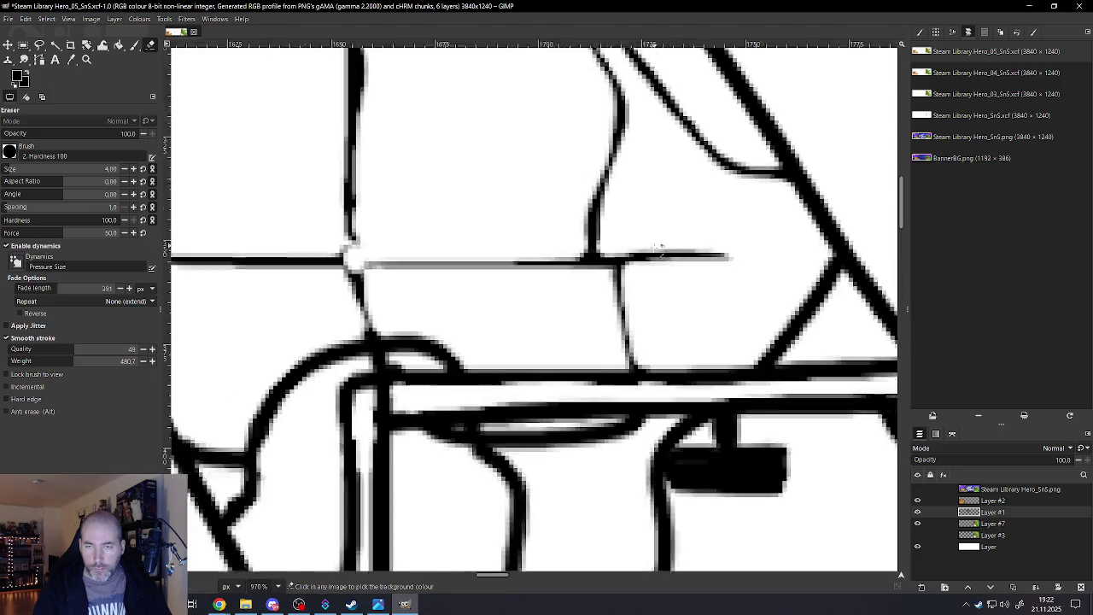
scroll(598, 247, "down", 2)
scroll(461, 247, "up", 2)
scroll(461, 247, "up", 2)
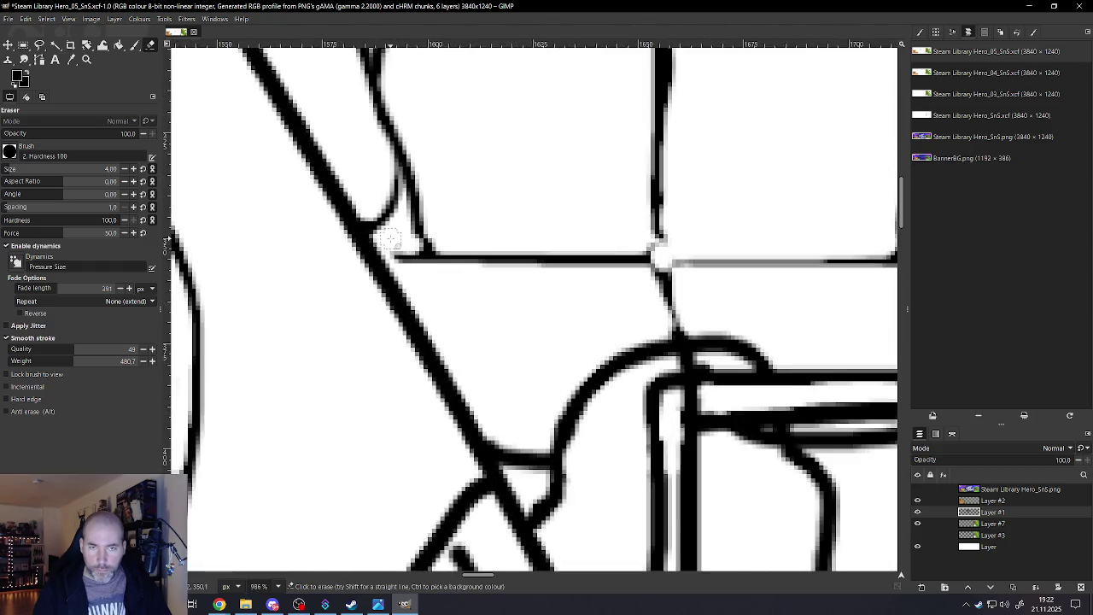
scroll(581, 265, "down", 3)
scroll(581, 266, "down", 2)
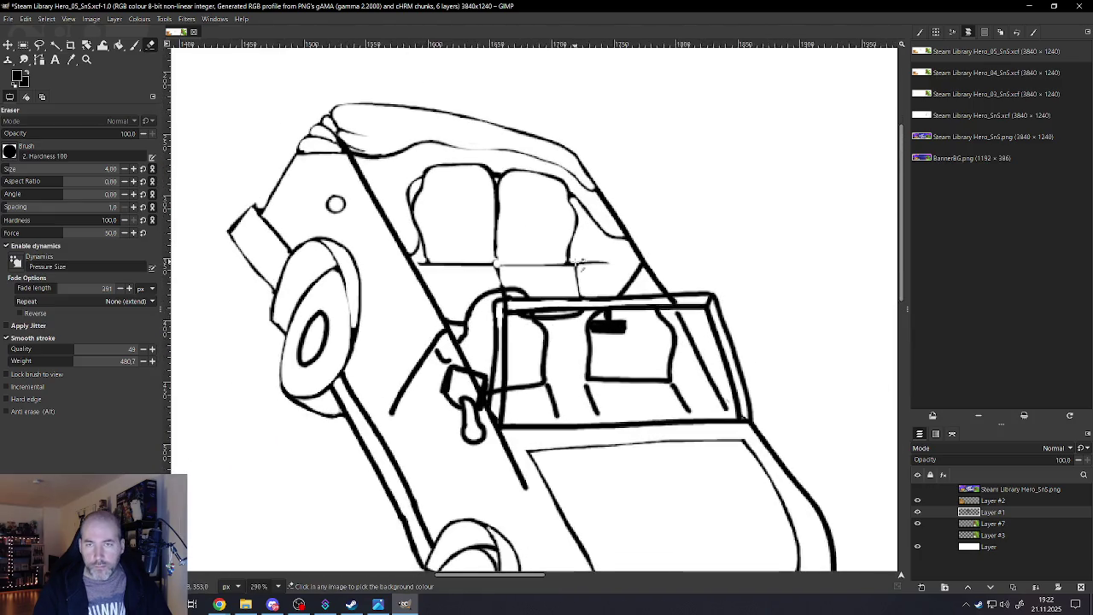
Zoom in and erase the line under the arc, then thin the arc's left outline
scroll(540, 297, "up", 1)
scroll(539, 297, "up", 1)
scroll(489, 317, "up", 2)
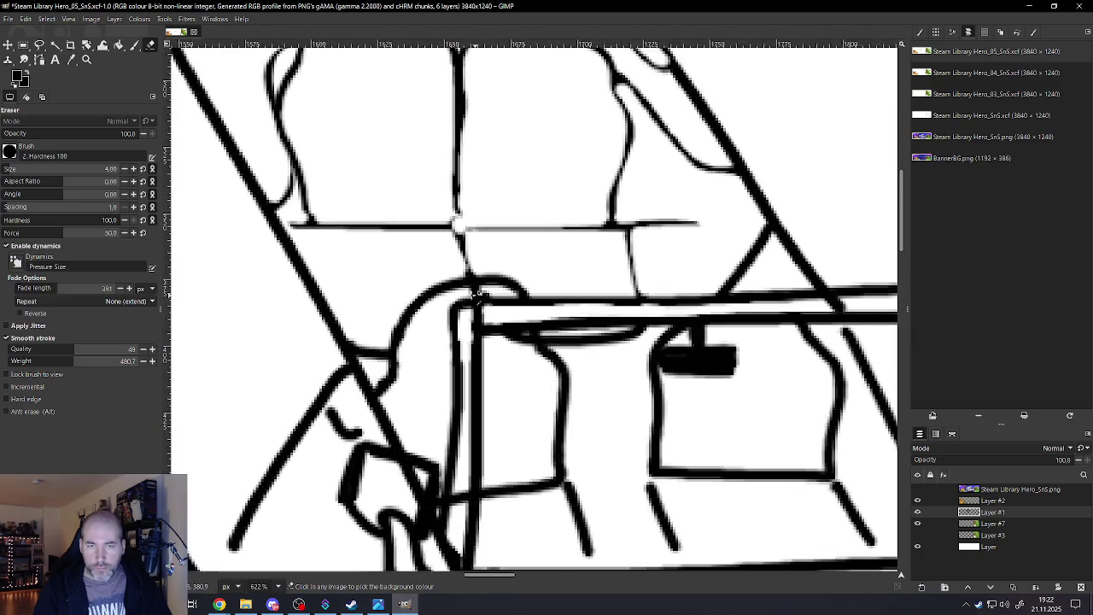
scroll(471, 290, "up", 1)
left_click_drag(489, 289, 442, 299)
left_click_drag(523, 291, 472, 289)
mouse_move(413, 311)
left_mouse_down()
mouse_move(378, 333)
mouse_move(367, 427)
left_mouse_up()
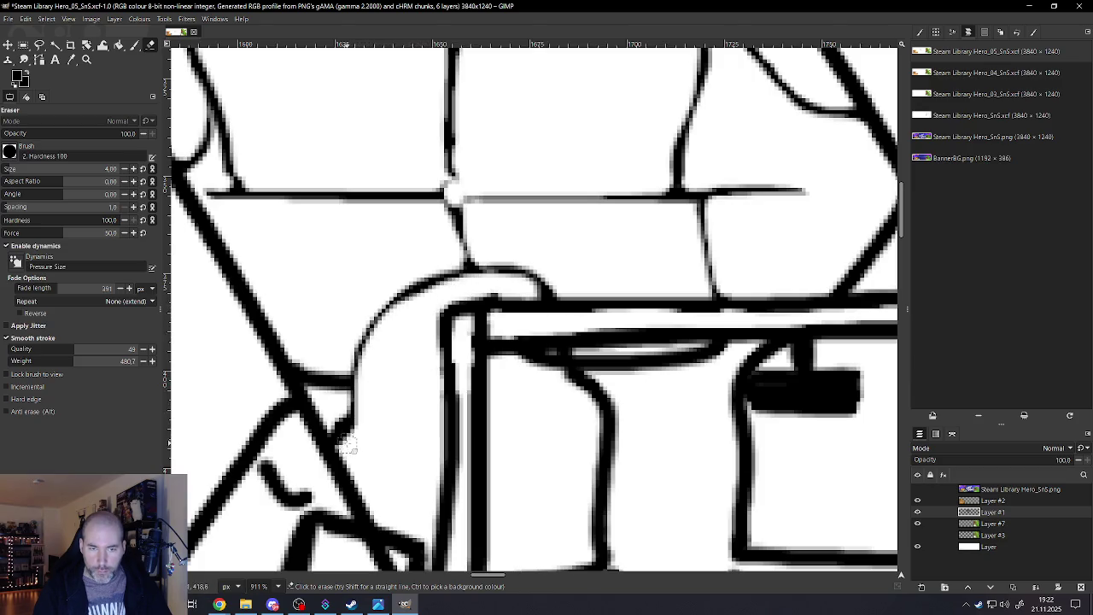
Thin the roof-line junction, its diagonal line, and the top edge of the horizontal line
scroll(377, 406, "down", 3)
scroll(517, 457, "up", 2)
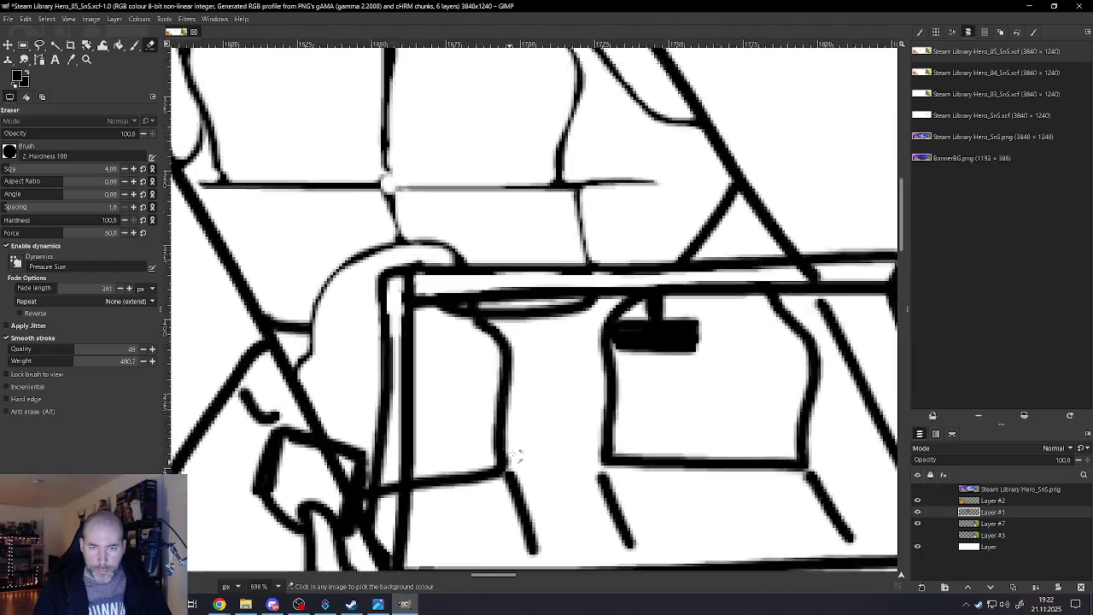
scroll(517, 457, "up", 1)
scroll(514, 294, "down", 2)
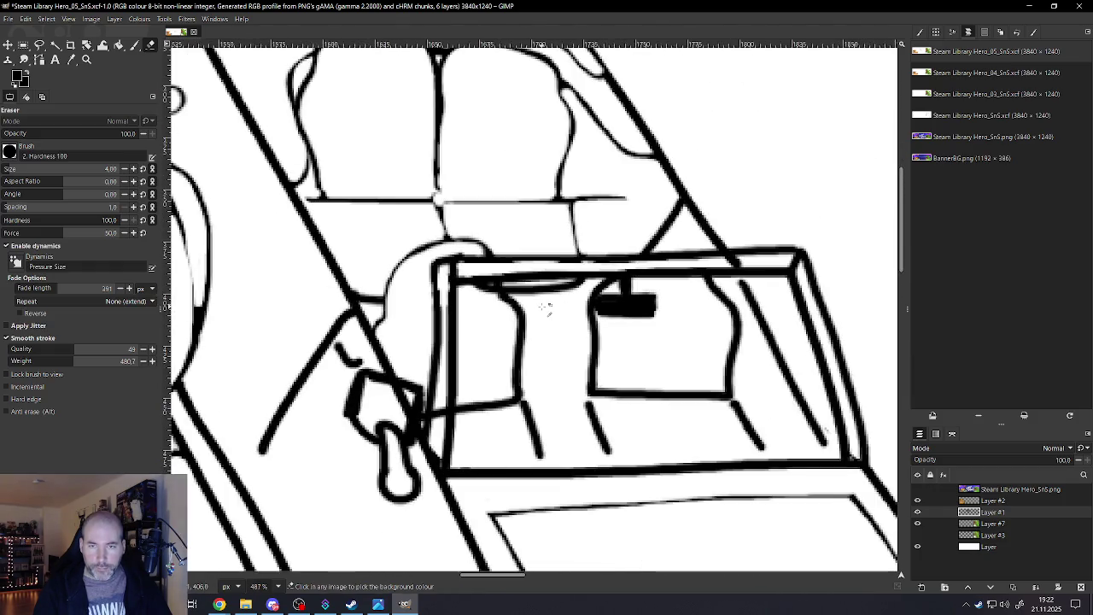
scroll(555, 297, "up", 2)
scroll(560, 286, "down", 1)
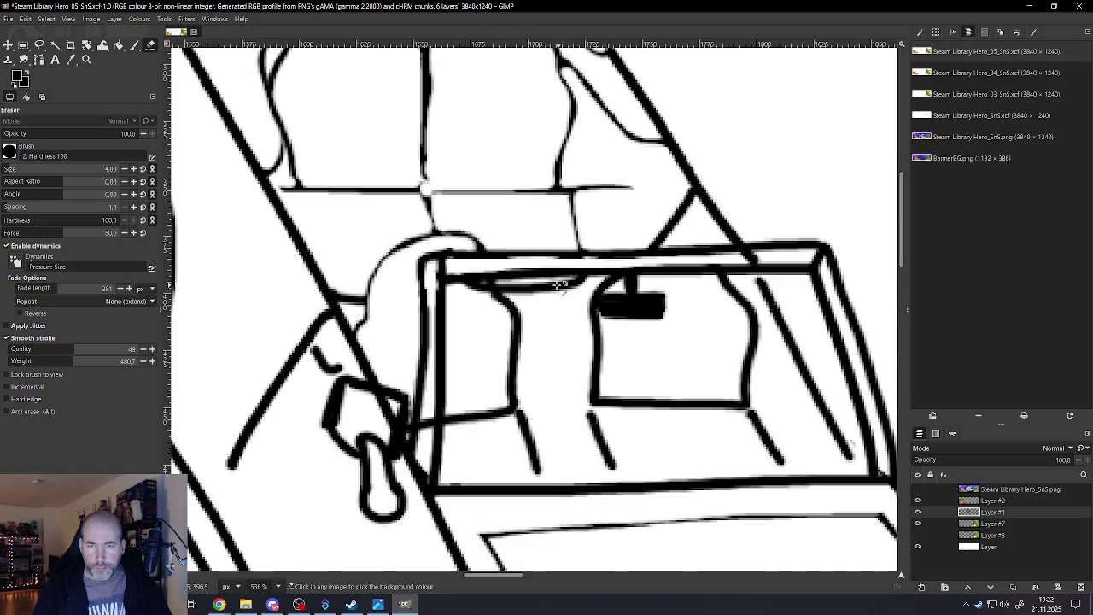
scroll(512, 320, "down", 1)
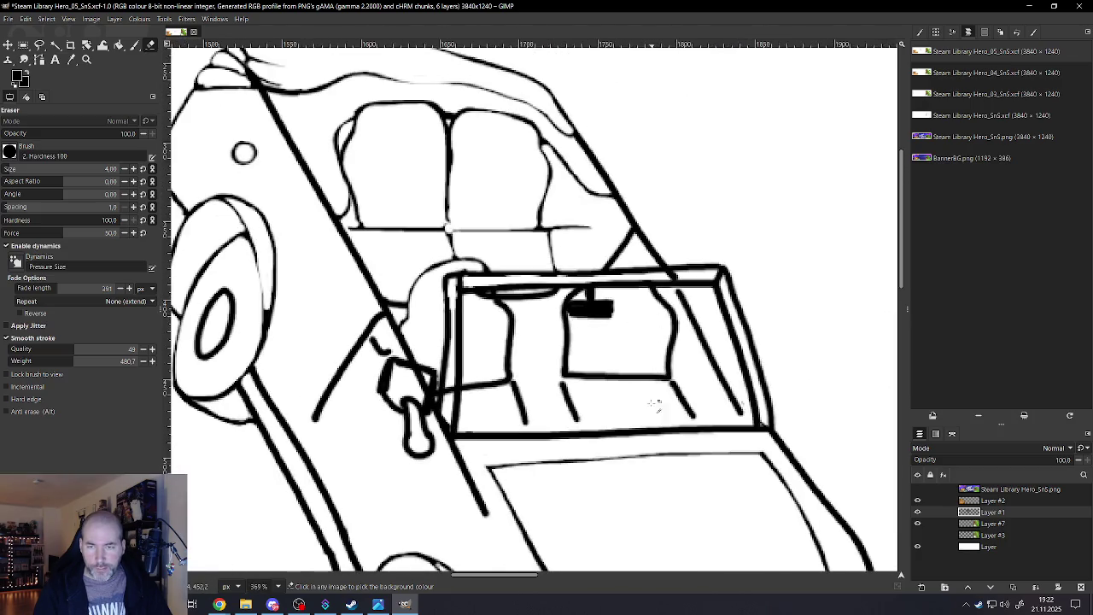
scroll(713, 363, "down", 1)
scroll(730, 251, "up", 1)
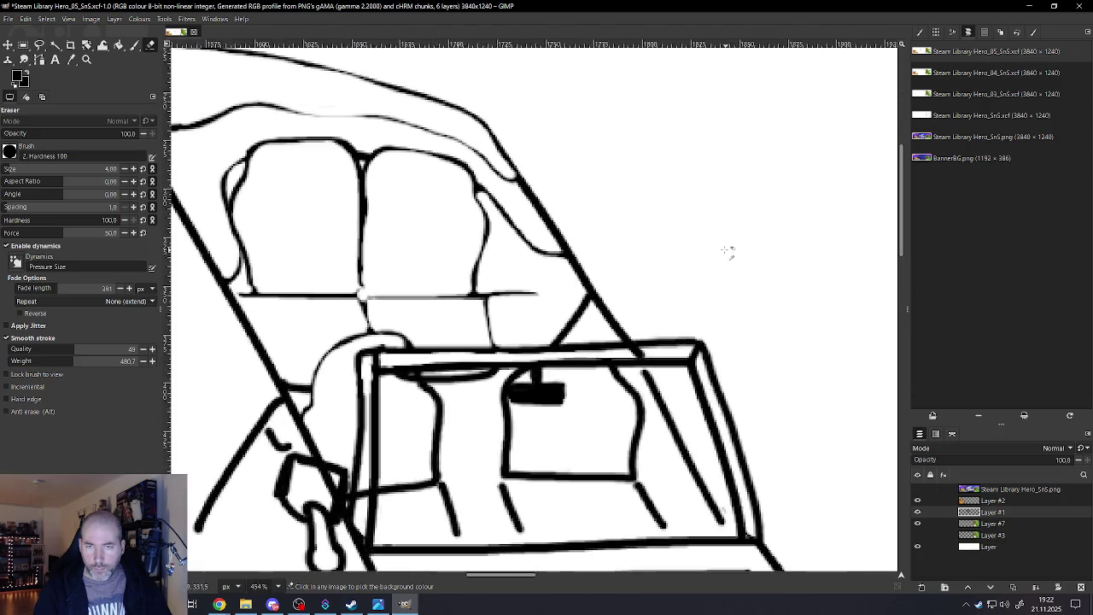
scroll(727, 252, "up", 1)
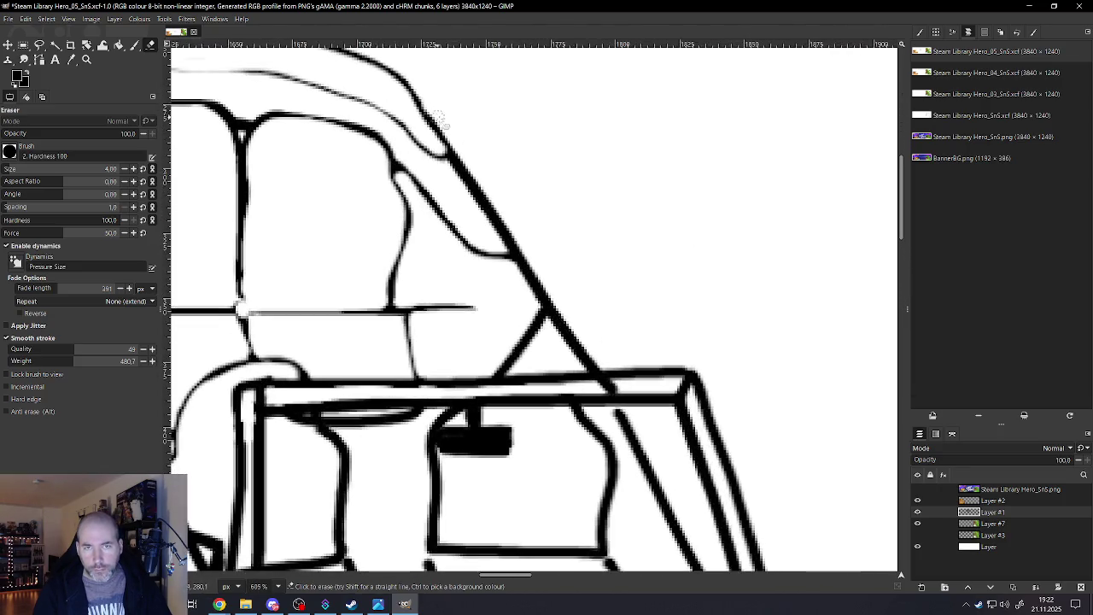
mouse_move(461, 147)
left_mouse_down()
mouse_move(505, 235)
mouse_move(589, 345)
left_mouse_up()
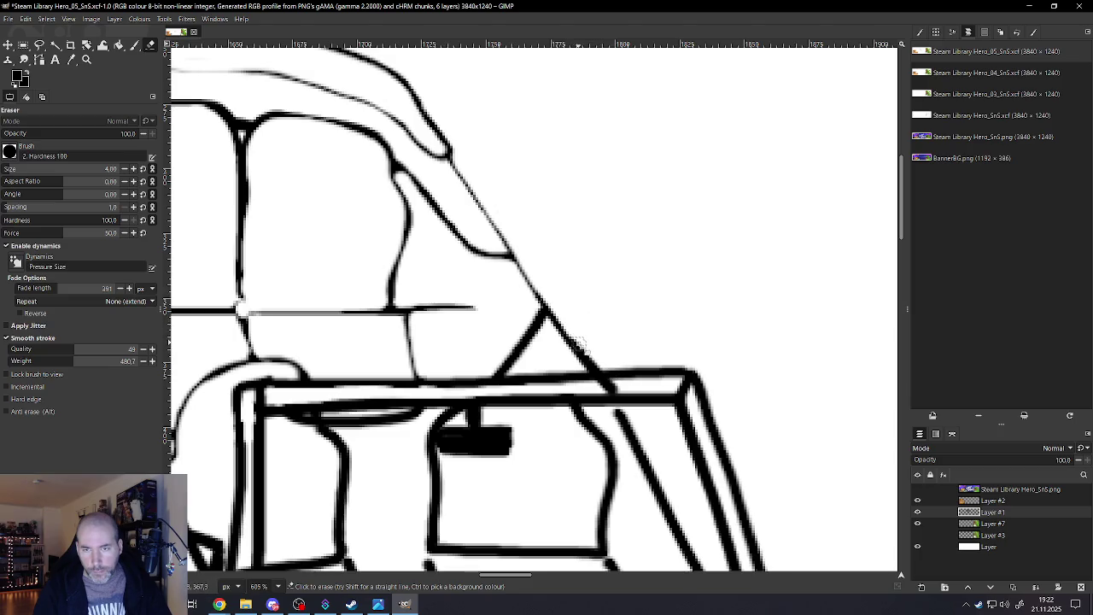
left_click_drag(589, 356, 601, 370)
left_click_drag(689, 364, 603, 368)
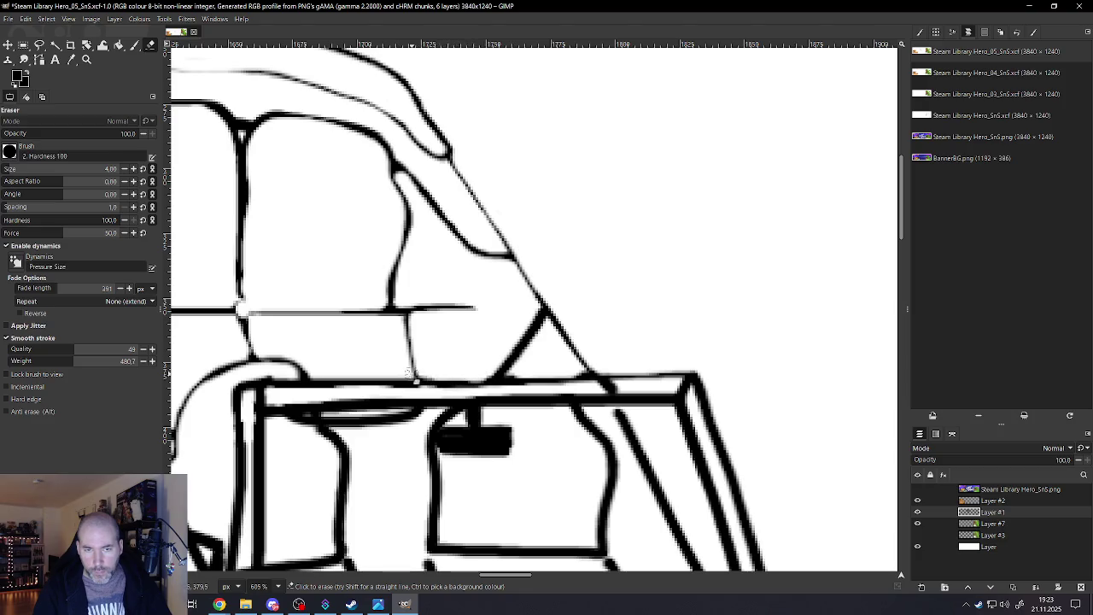
left_click_drag(390, 375, 309, 376)
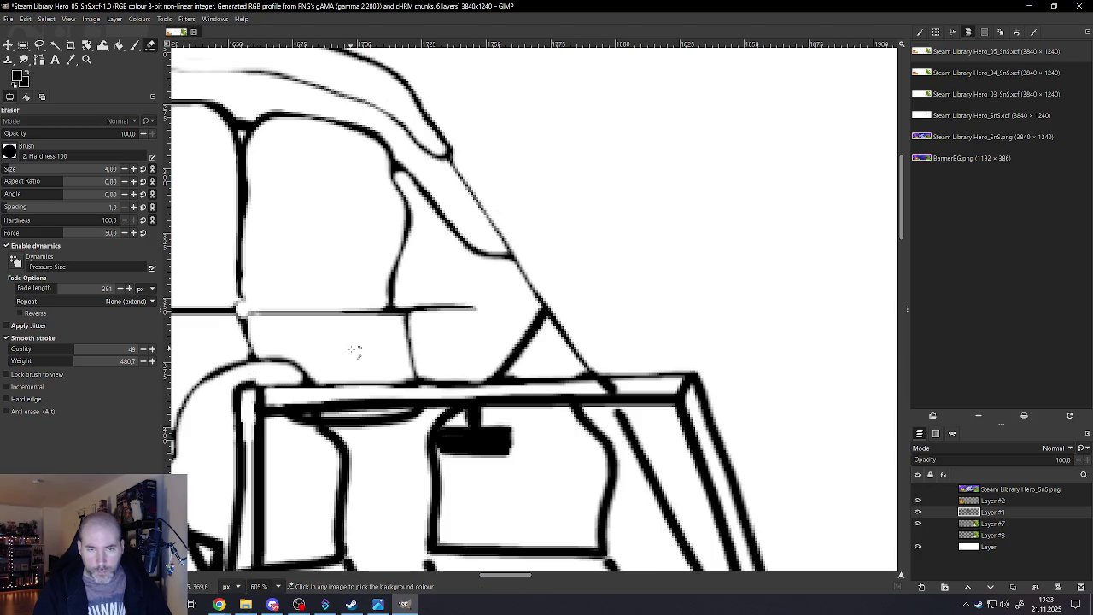
Thin the vertical window post line, then zoom back out to the whole car
scroll(357, 354, "down", 3)
scroll(328, 378, "up", 2)
scroll(327, 379, "up", 1)
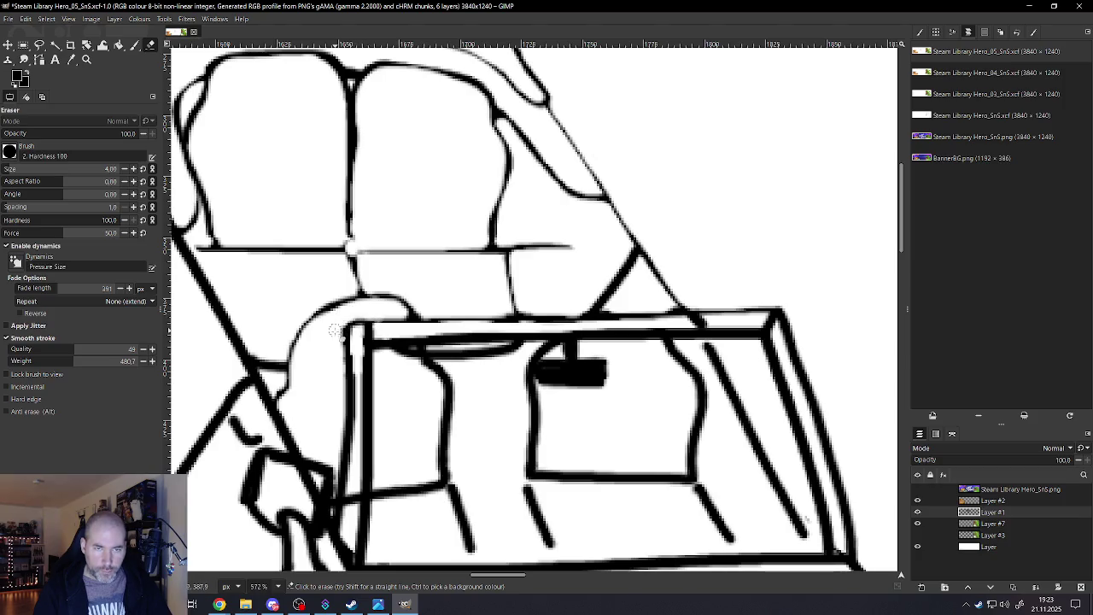
left_click_drag(342, 381, 334, 460)
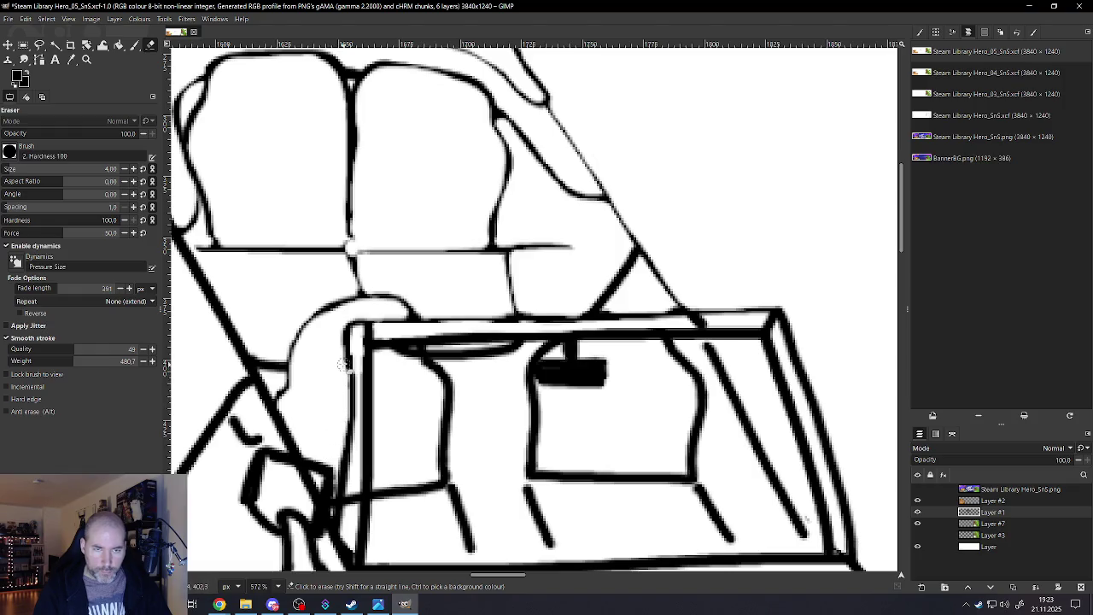
scroll(374, 308, "down", 2)
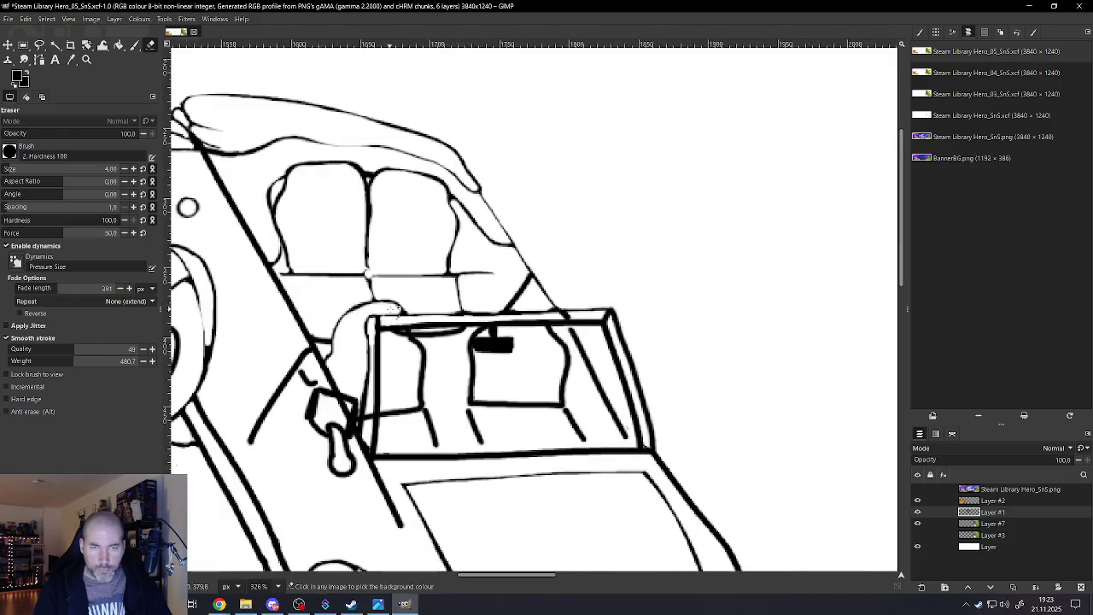
scroll(374, 309, "down", 2)
scroll(376, 324, "down", 1)
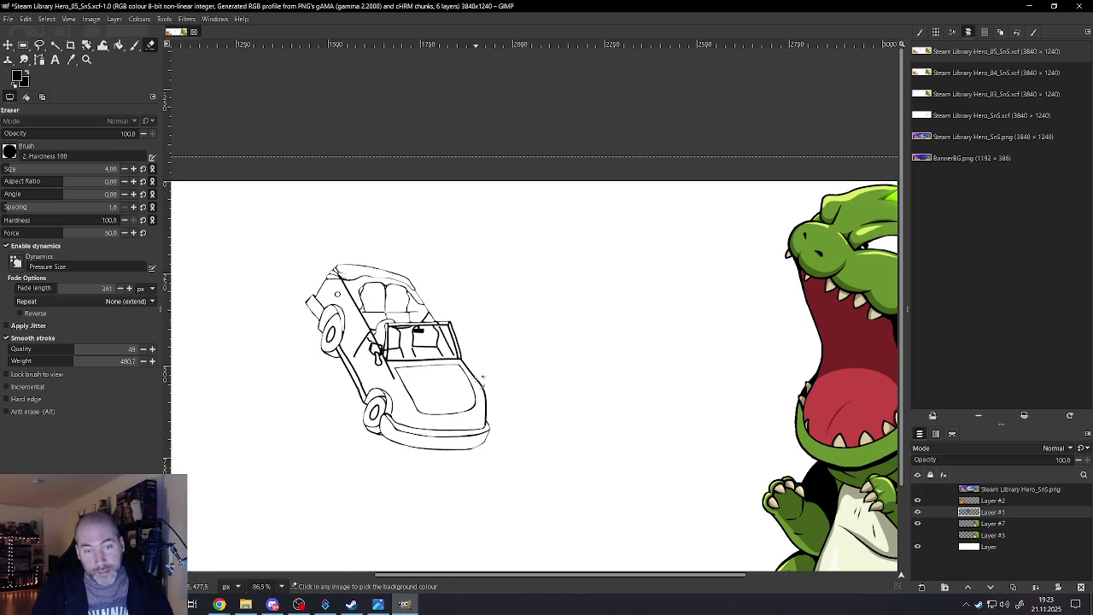
Shrink the eraser to size 1 and restore the faded pixels at the roof-line junction
scroll(352, 287, "up", 2, "ctrl")
scroll(352, 286, "up", 3, "ctrl")
scroll(353, 287, "up", 3, "ctrl")
scroll(319, 262, "up", 4, "ctrl")
scroll(318, 262, "up", 4, "ctrl")
scroll(322, 264, "up", 4, "ctrl")
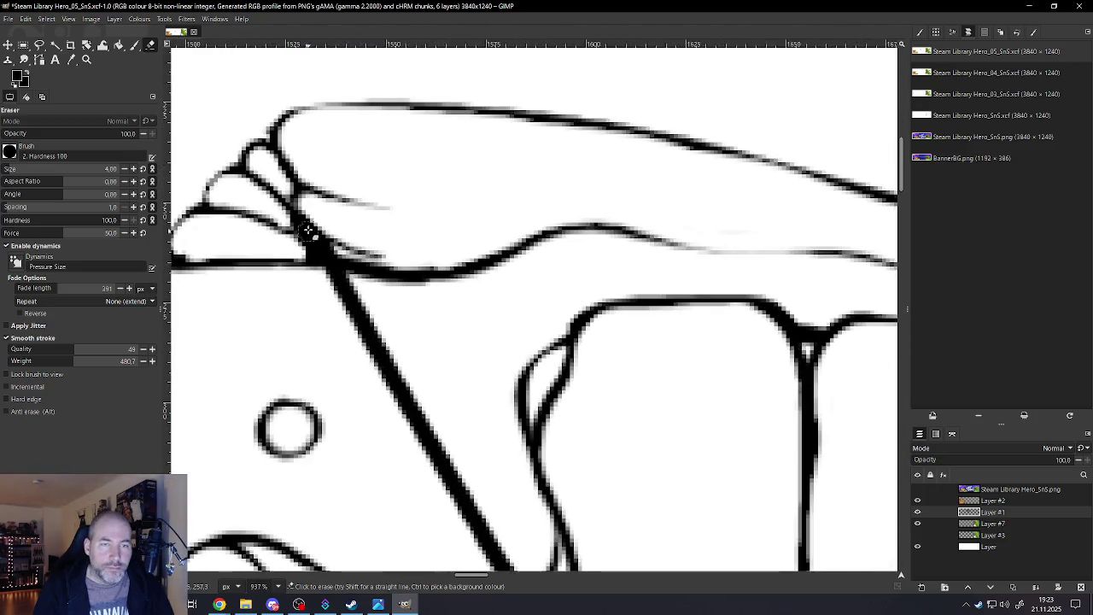
key("bracketleft")
key("bracketleft")
key("bracketleft")
left_click(313, 257, "alt")
Thin the long diagonal line past the seats to an even stroke and remove its bump
left_click_drag(342, 299, 462, 526)
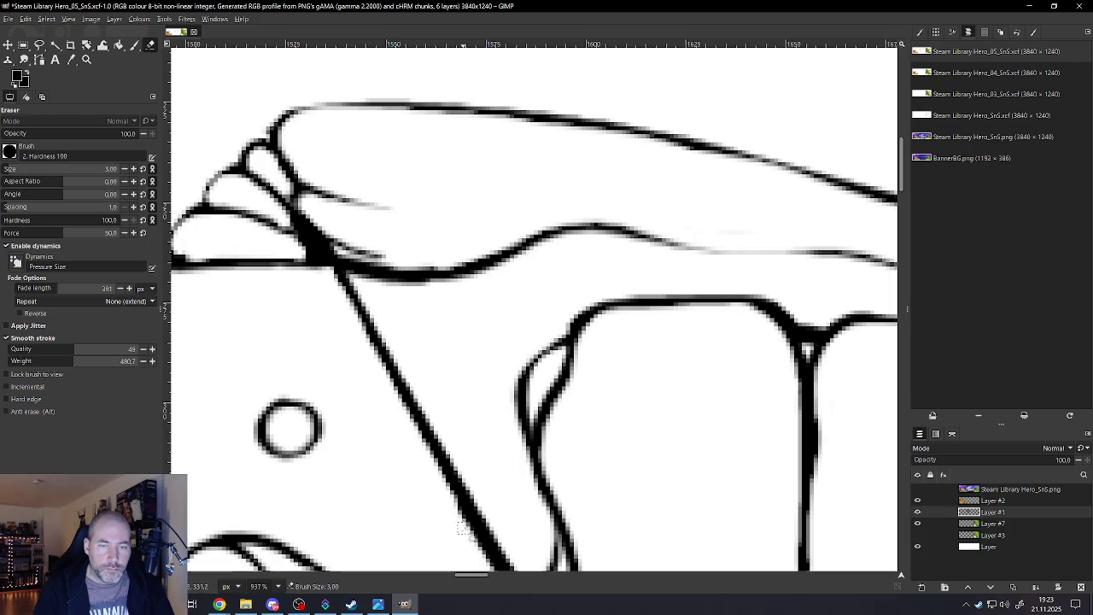
left_click_drag(334, 287, 470, 530)
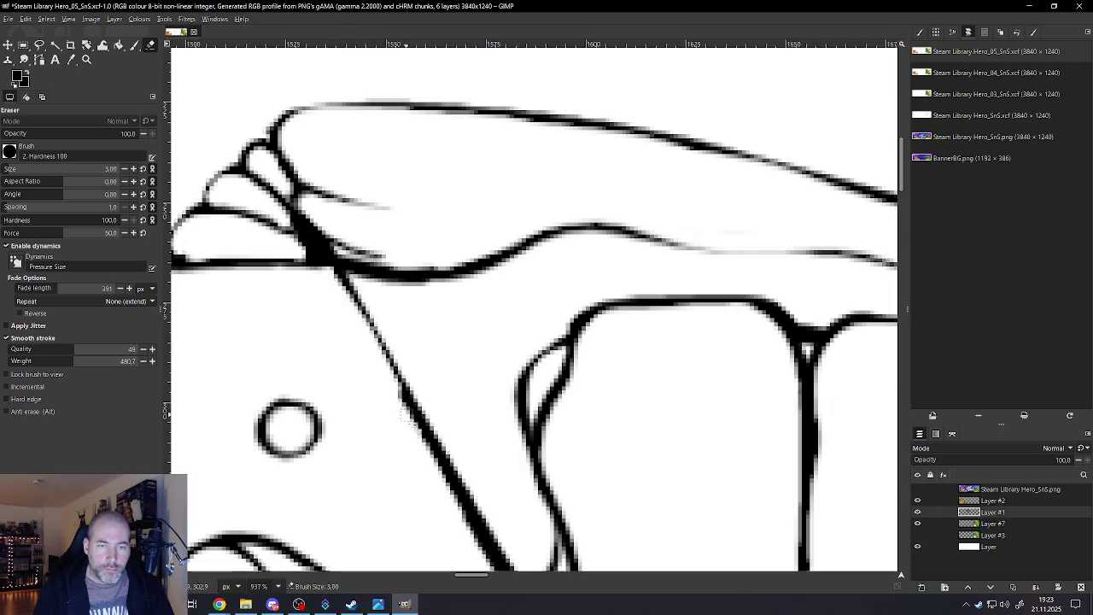
scroll(523, 376, "down", 2)
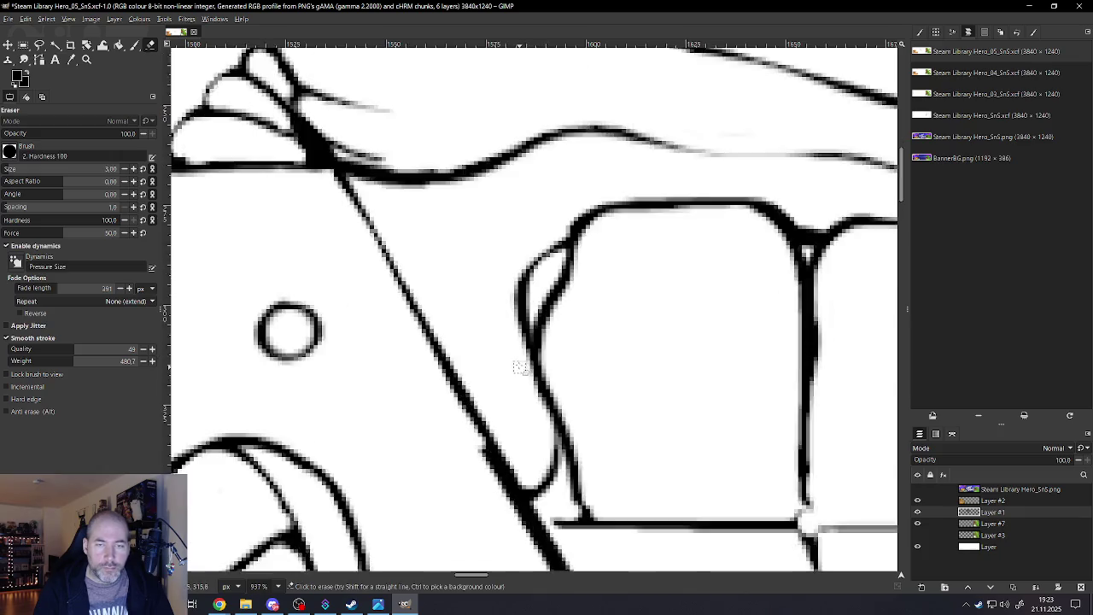
scroll(516, 359, "down", 3)
scroll(512, 334, "up", 2, "alt")
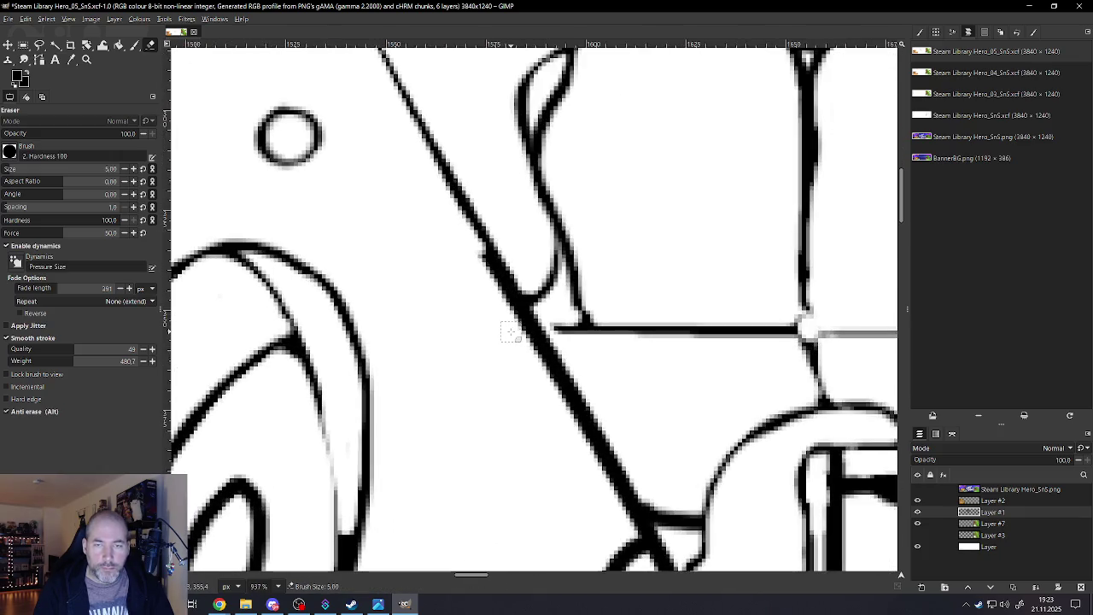
scroll(511, 332, "down", 5, "ctrl")
scroll(640, 375, "up", 4, "ctrl")
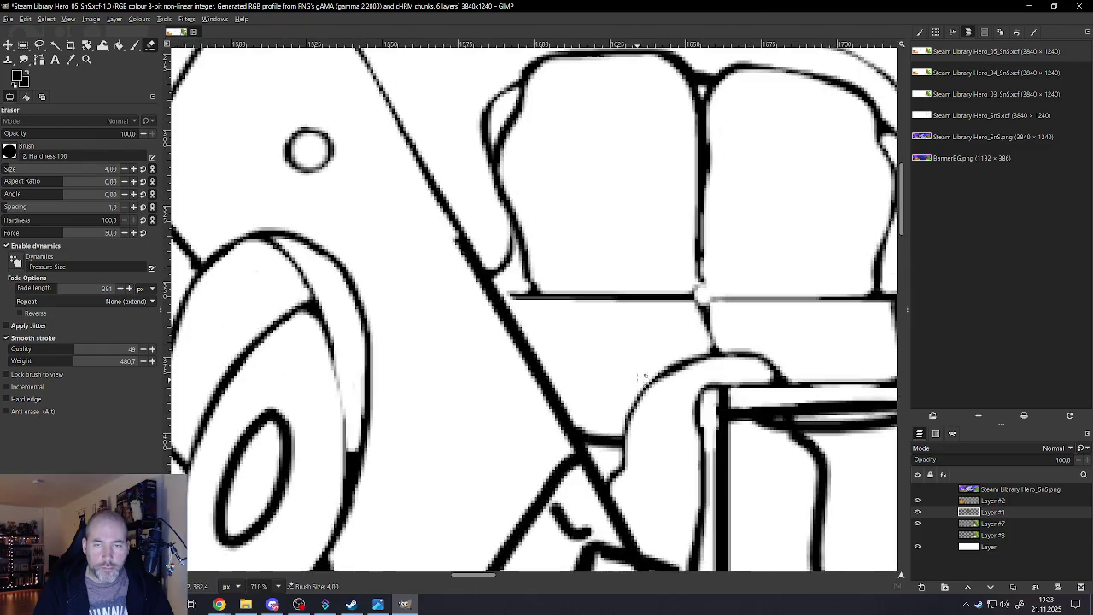
left_click_drag(397, 137, 565, 449)
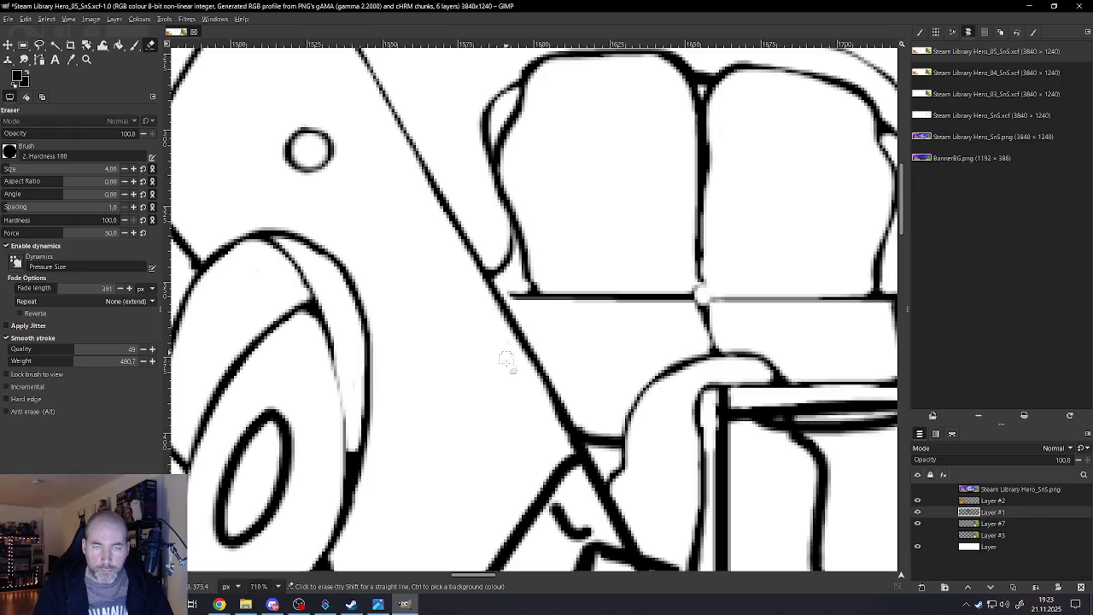
scroll(536, 383, "down", 4)
scroll(537, 384, "down", 3)
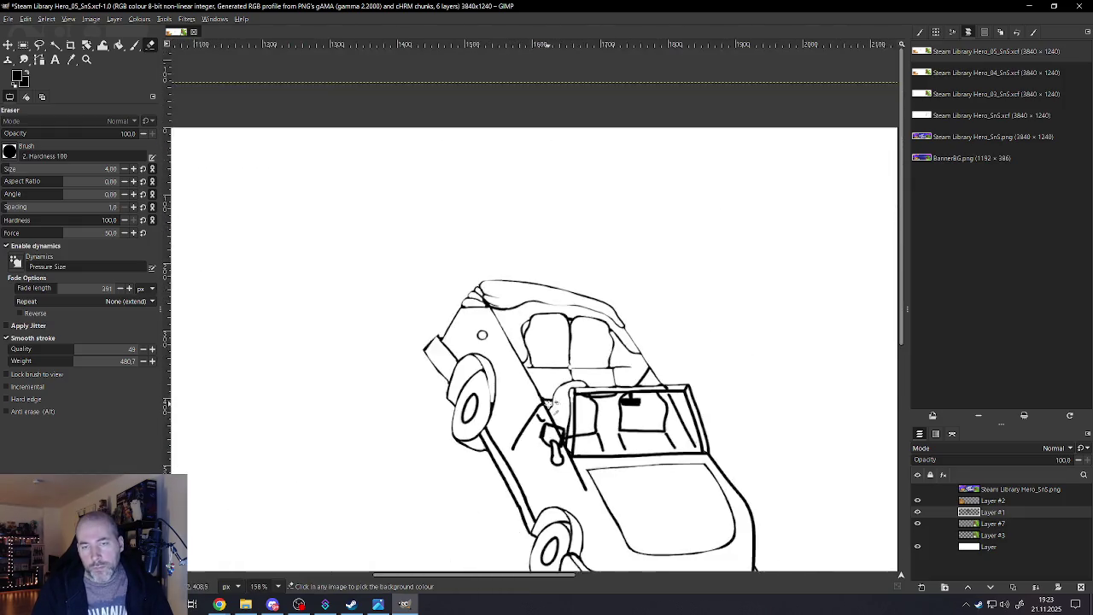
Thin the diagonal below the hand oval, clear the oval's inner stroke, and slim the box outline
scroll(538, 427, "up", 4)
scroll(540, 498, "up", 2)
scroll(540, 498, "up", 1)
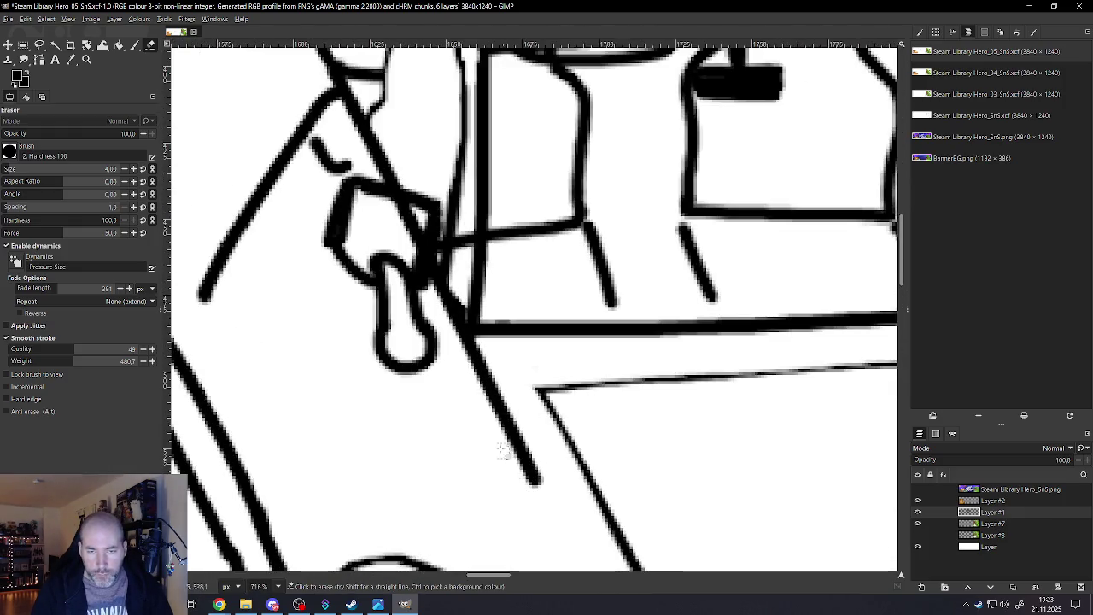
mouse_move(439, 314)
left_mouse_down()
mouse_move(542, 510)
mouse_move(451, 332)
left_mouse_up()
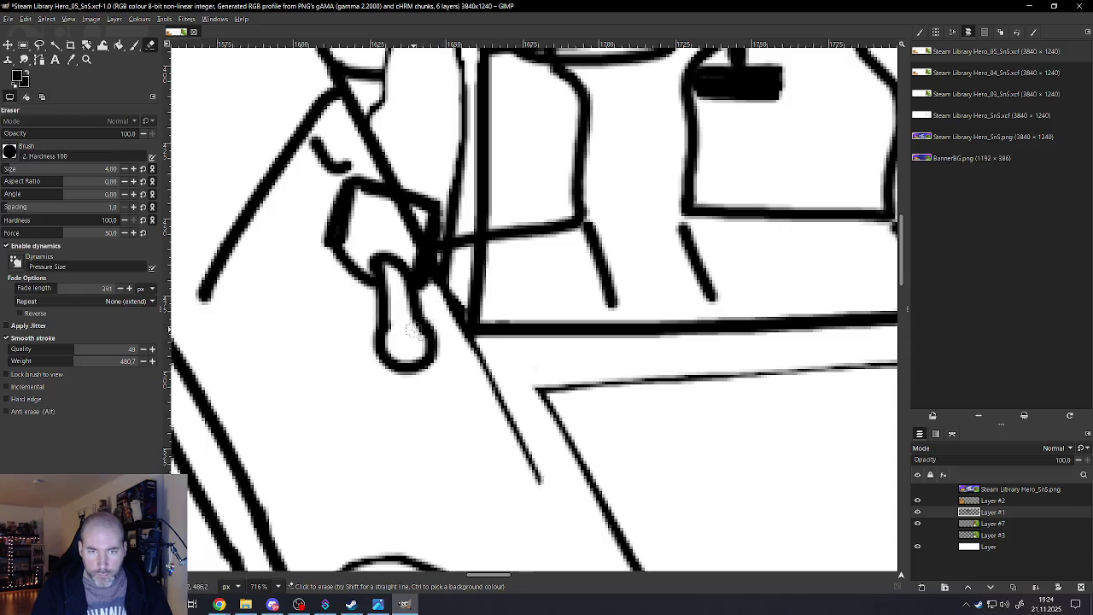
mouse_move(389, 354)
left_mouse_down()
mouse_move(389, 266)
mouse_move(423, 363)
mouse_move(401, 368)
mouse_move(390, 342)
left_mouse_up()
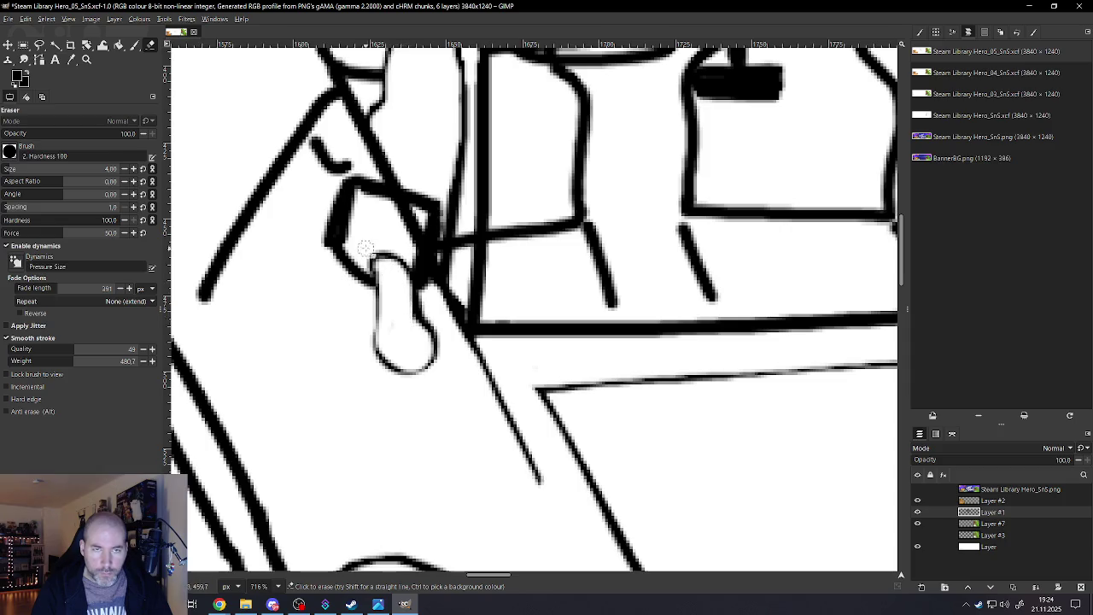
mouse_move(352, 243)
left_mouse_down()
mouse_move(341, 218)
mouse_move(350, 192)
mouse_move(382, 198)
mouse_move(357, 195)
mouse_move(340, 223)
mouse_move(338, 247)
mouse_move(368, 276)
left_mouse_up()
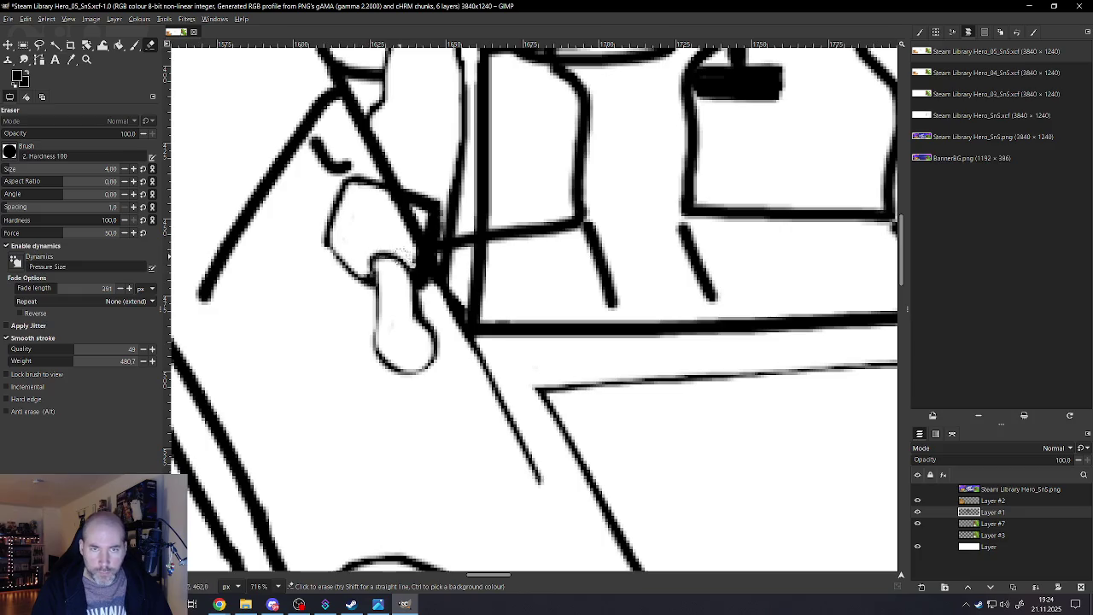
mouse_move(412, 241)
left_mouse_down()
mouse_move(384, 198)
mouse_move(423, 223)
mouse_move(416, 270)
left_mouse_up()
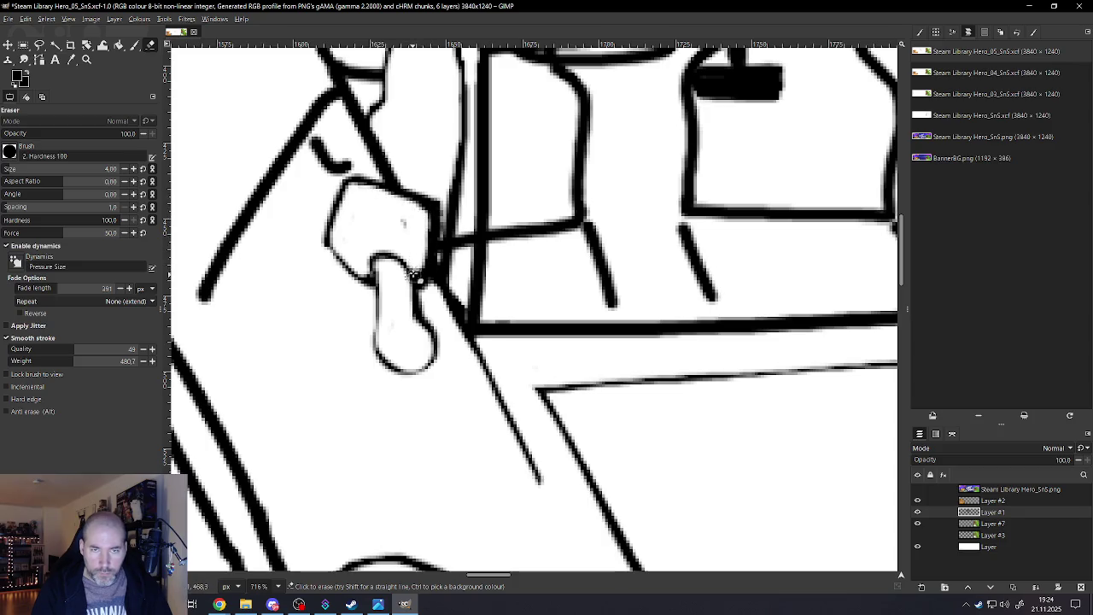
Shorten the stray diagonal line by trimming both its upper and lower ends
scroll(417, 278, "down", 5)
scroll(419, 282, "down", 2)
scroll(420, 290, "up", 3)
scroll(425, 301, "up", 4)
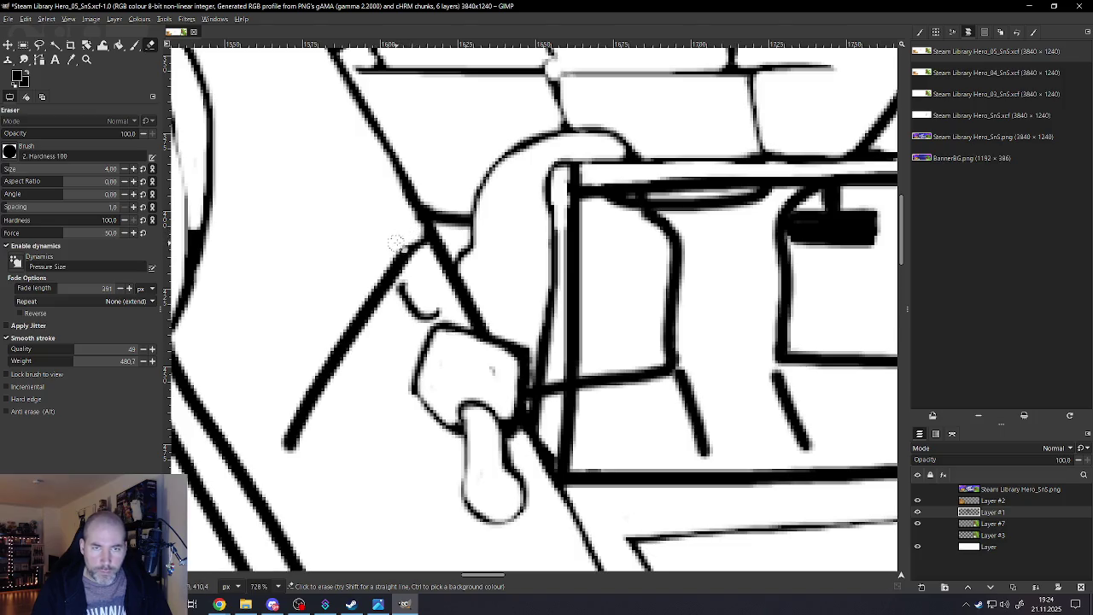
mouse_move(366, 298)
left_mouse_down()
mouse_move(286, 439)
mouse_move(288, 418)
mouse_move(273, 465)
left_mouse_up()
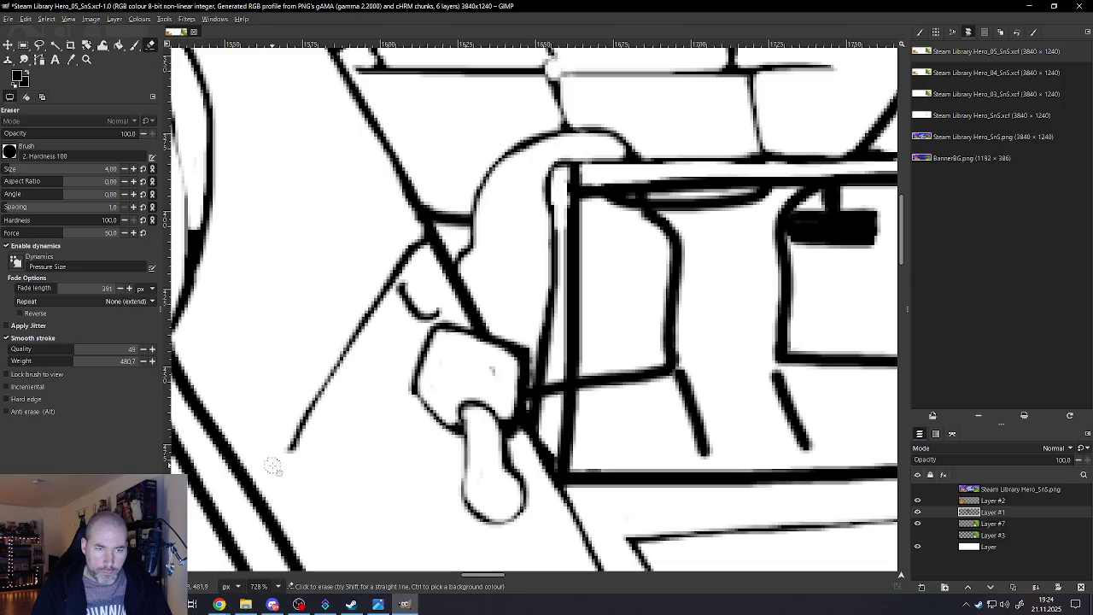
mouse_move(369, 297)
left_mouse_down()
mouse_move(415, 239)
mouse_move(373, 289)
left_mouse_up()
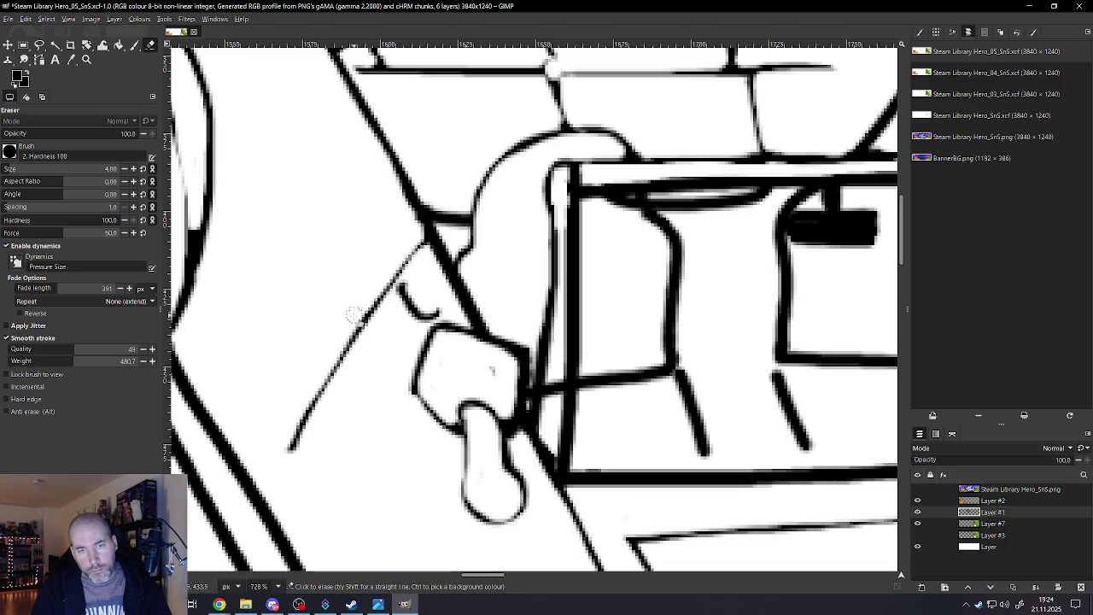
left_click_drag(294, 416, 273, 466)
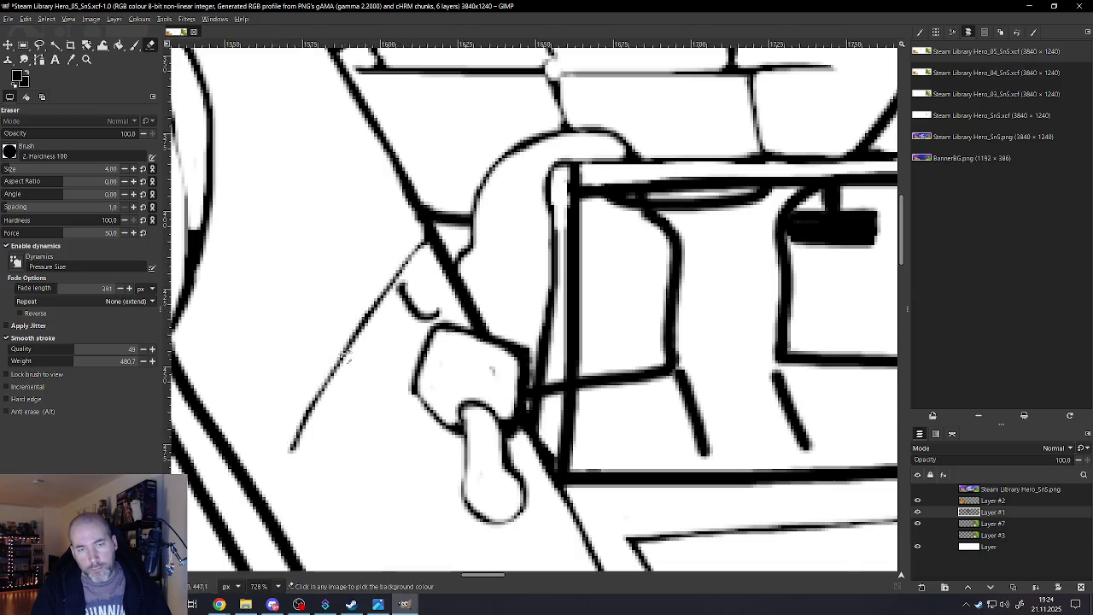
scroll(376, 330, "down", 3)
scroll(376, 330, "down", 2)
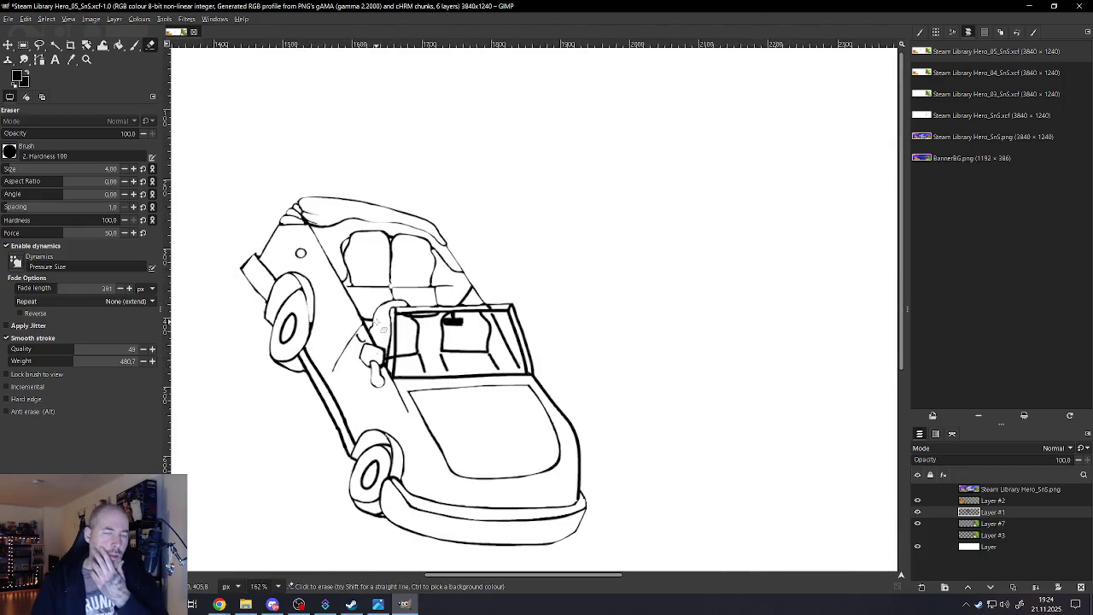
Zoom in and thin the upper and lower left windshield diagonals
scroll(378, 321, "up", 1)
scroll(379, 321, "up", 3)
scroll(378, 321, "up", 1)
scroll(466, 299, "up", 2)
mouse_move(495, 192)
left_mouse_down()
mouse_move(461, 249)
mouse_move(376, 340)
left_mouse_up()
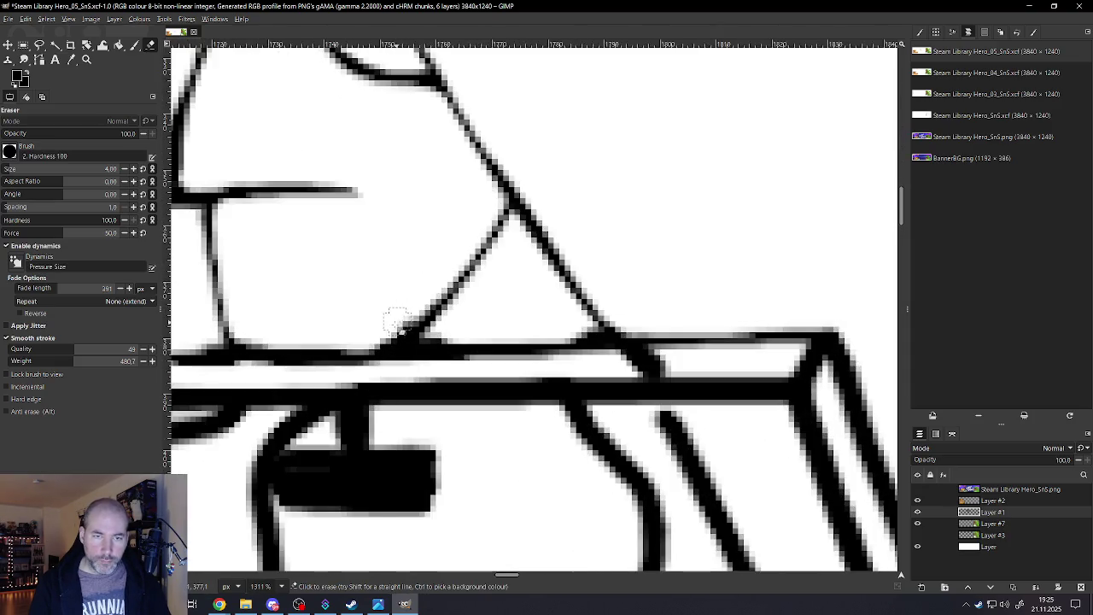
left_click_drag(431, 290, 378, 339)
Thin the thick line under the windshield's top edge along its full length
scroll(388, 329, "down", 2)
scroll(399, 322, "down", 2)
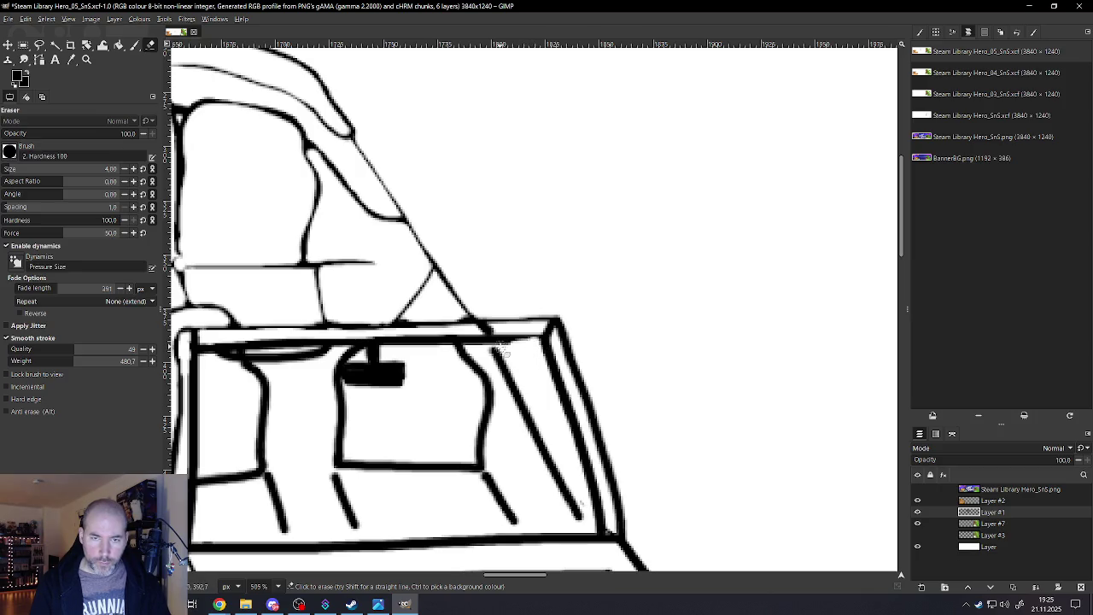
left_click_drag(472, 346, 383, 343)
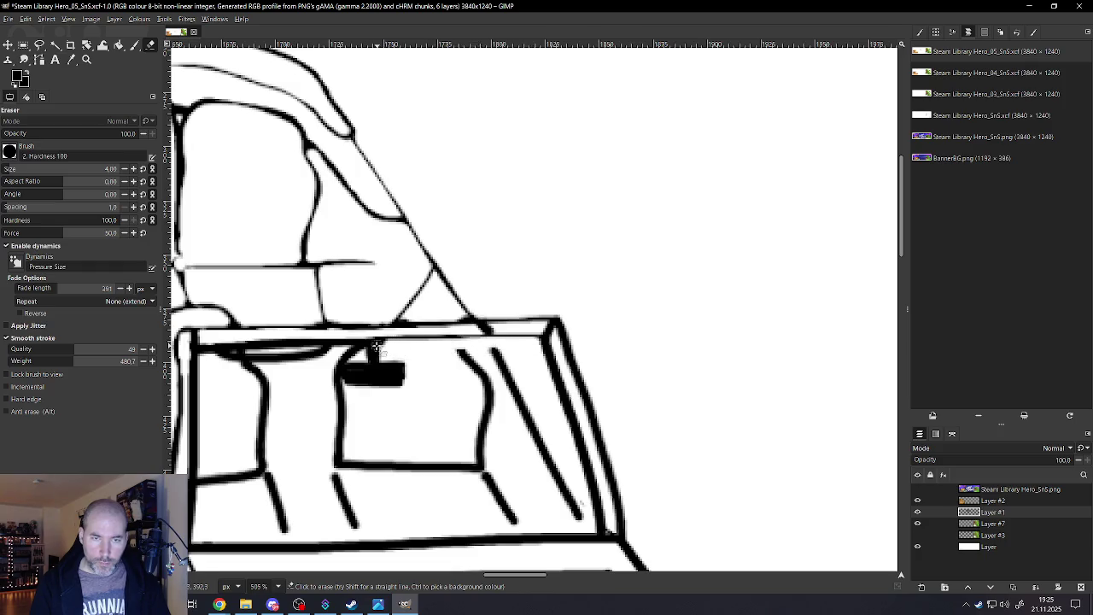
left_click_drag(335, 345, 197, 350)
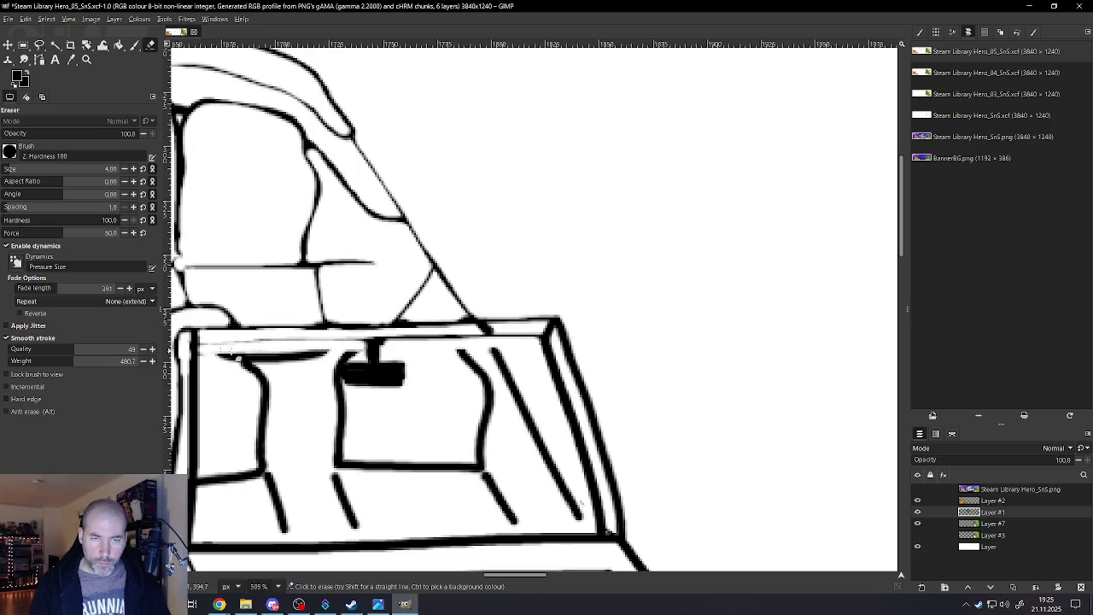
Thin and lighten the inner windshield pillar line
scroll(581, 511, "down", 3)
scroll(512, 478, "down", 2)
scroll(444, 444, "up", 2)
scroll(416, 424, "up", 1)
scroll(416, 424, "up", 3)
scroll(393, 239, "up", 2)
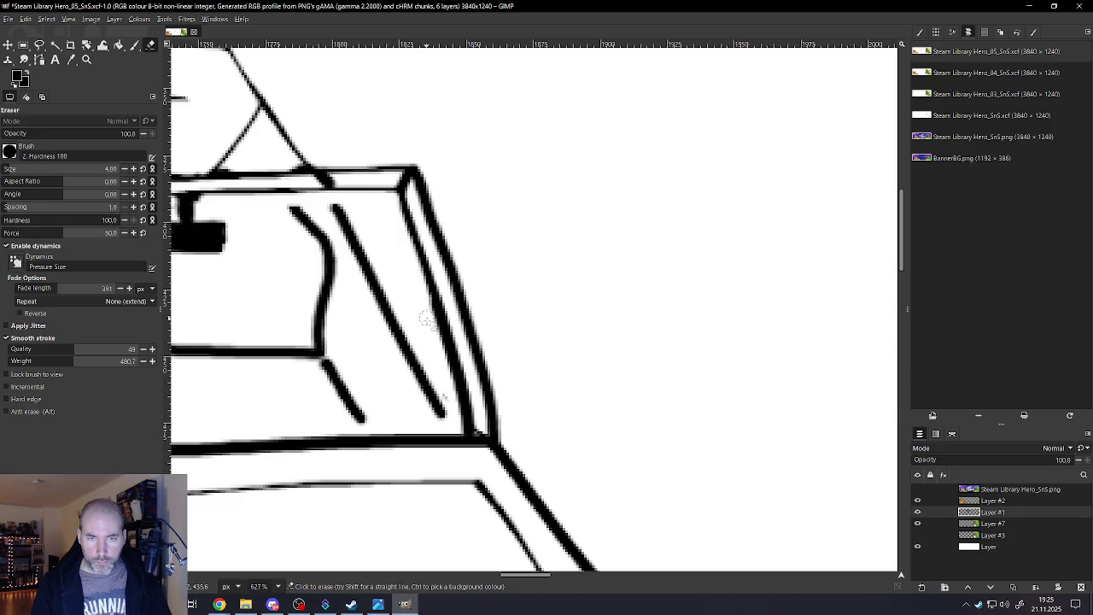
left_click_drag(405, 228, 468, 431)
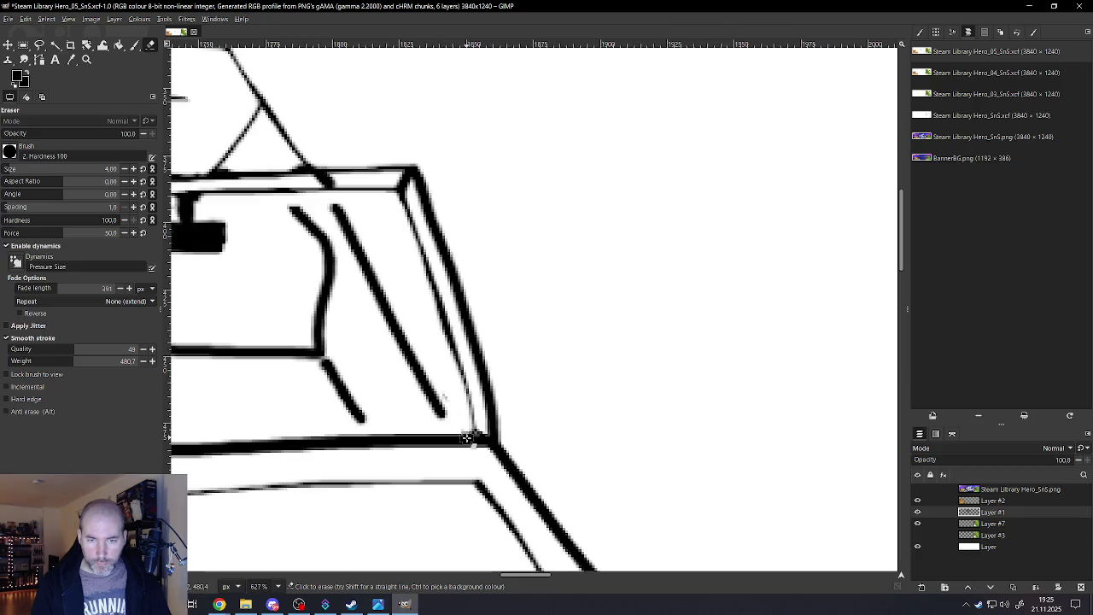
left_click_drag(437, 326, 424, 286)
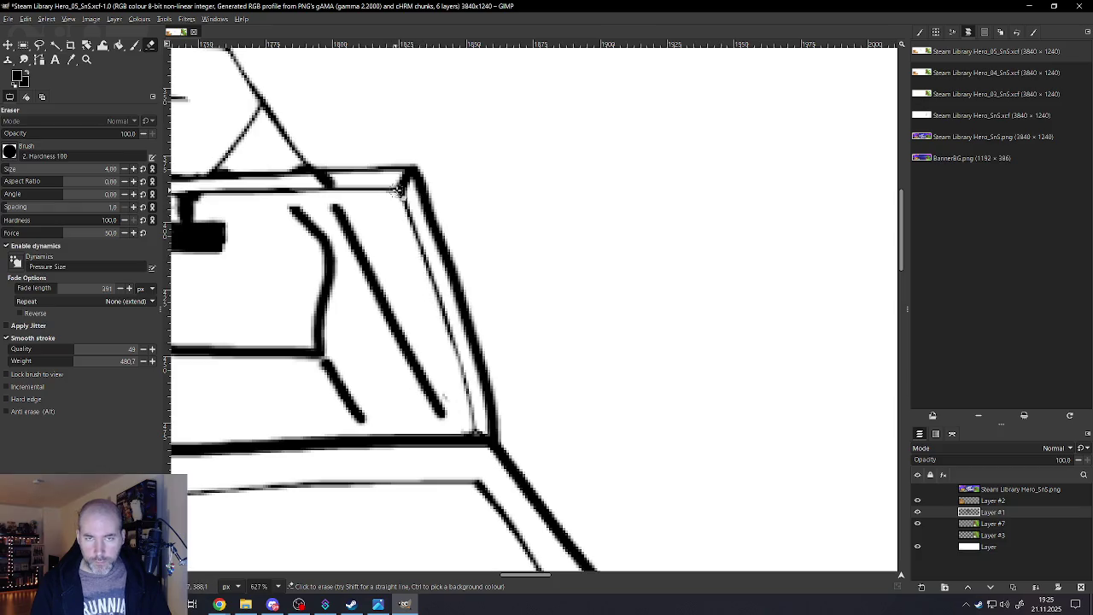
Enlarge the eraser to size 5 and thin the pillar's thick right outline
key("bracketright")
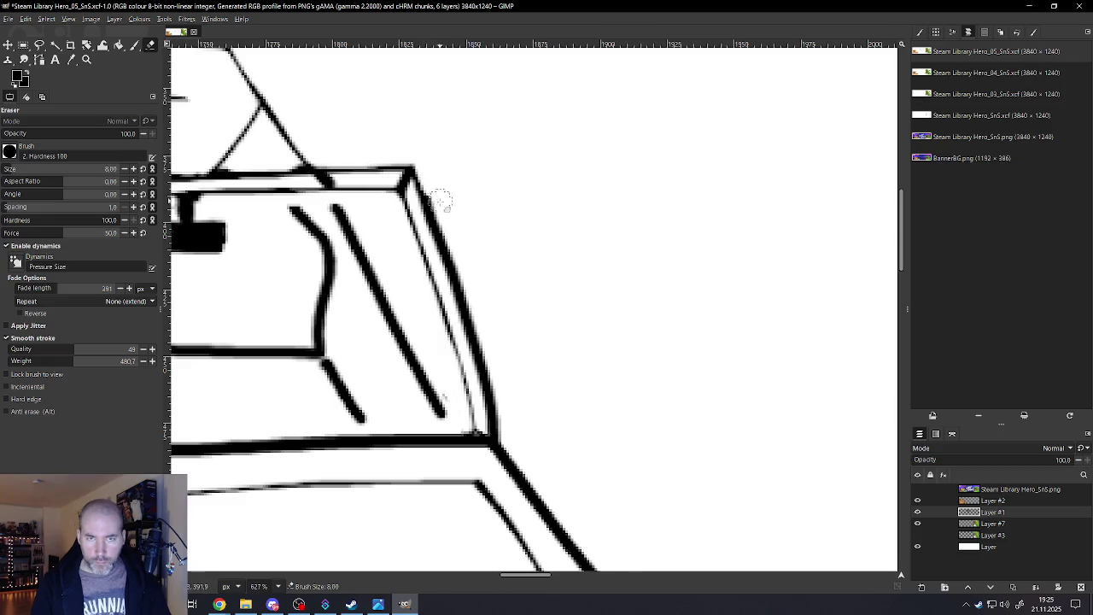
left_click_drag(453, 233, 505, 439)
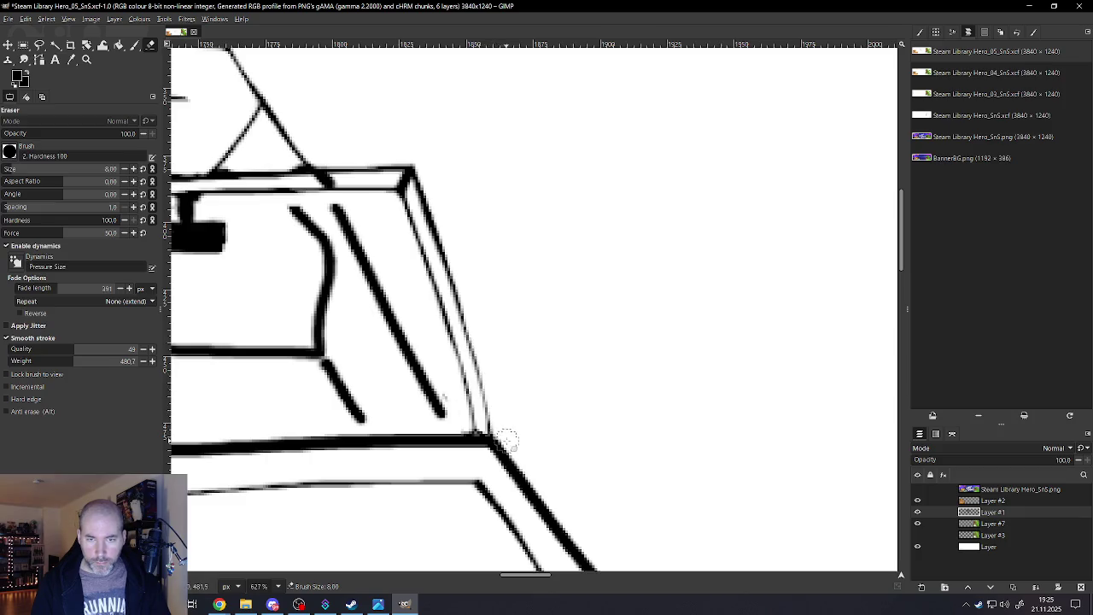
scroll(512, 385, "down", 1)
scroll(483, 312, "down", 2)
scroll(427, 316, "down", 3)
scroll(399, 318, "up", 2)
scroll(401, 318, "up", 2)
scroll(393, 299, "up", 2)
scroll(376, 256, "up", 1)
Clean grey fringes beside the windshield's left post and, at eraser size 8, inside the box's left edge
key("bracketleft")
key("bracketleft")
key("bracketleft")
key("bracketleft")
left_click_drag(355, 132, 350, 374)
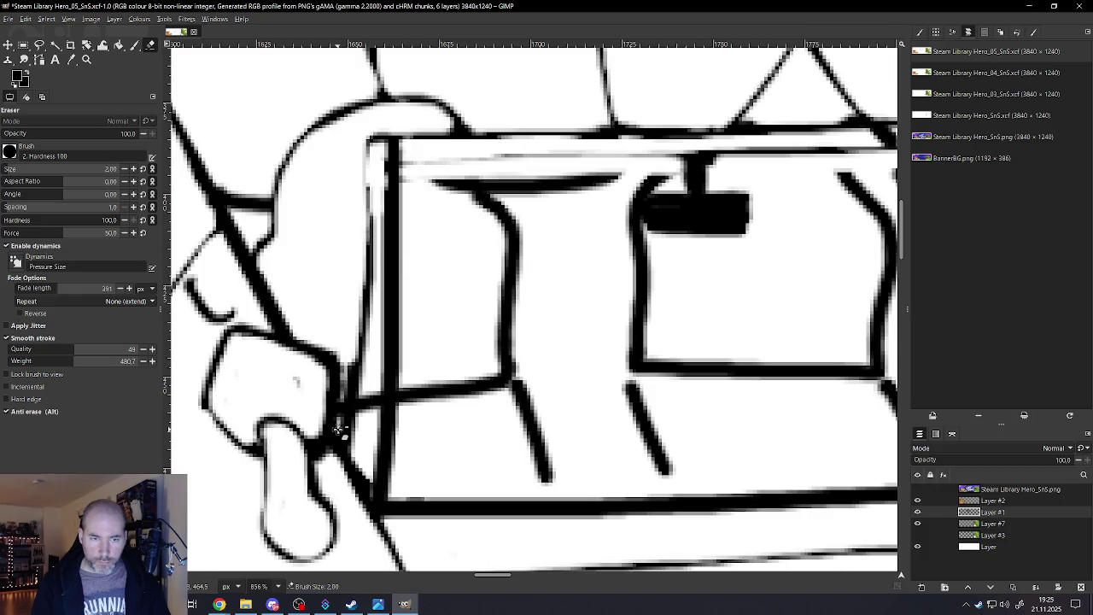
left_click_drag(350, 390, 342, 437)
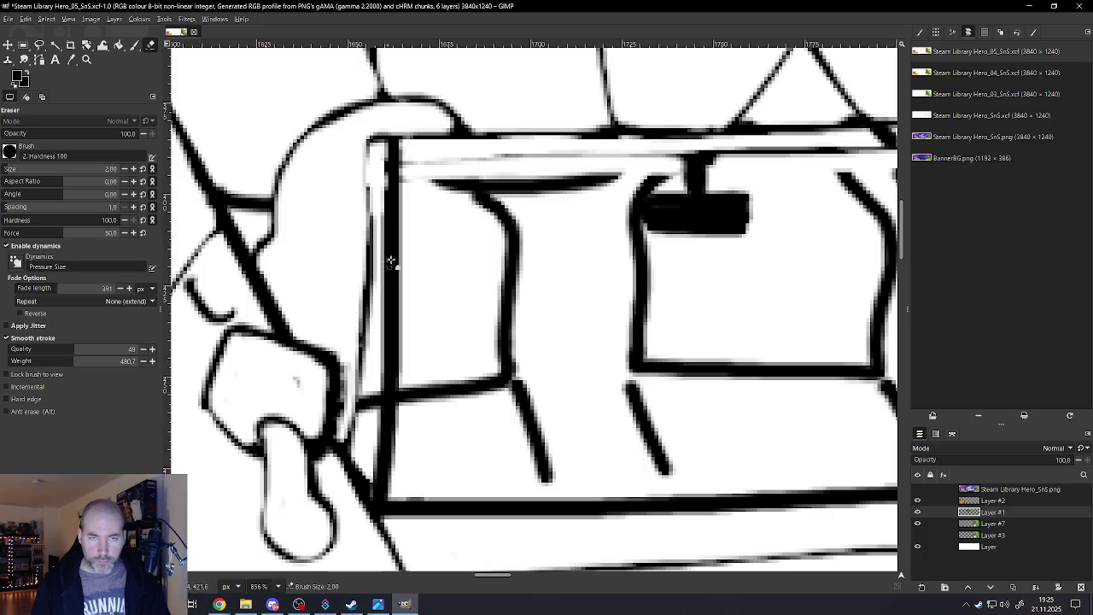
key("bracketright")
key("bracketright")
key("bracketright")
left_click_drag(410, 199, 416, 324)
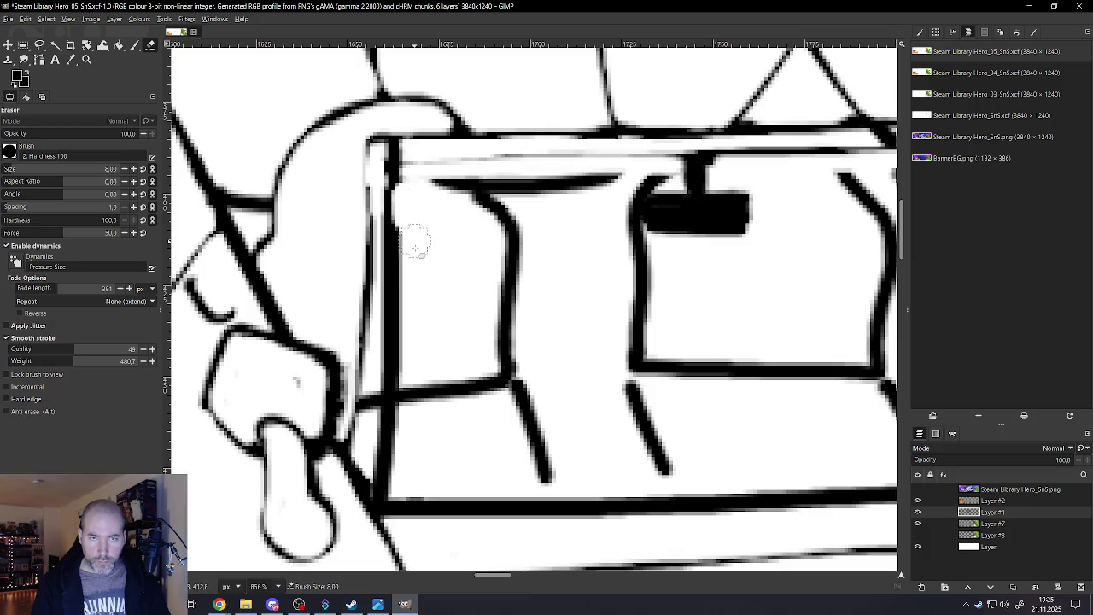
left_click_drag(411, 217, 403, 480)
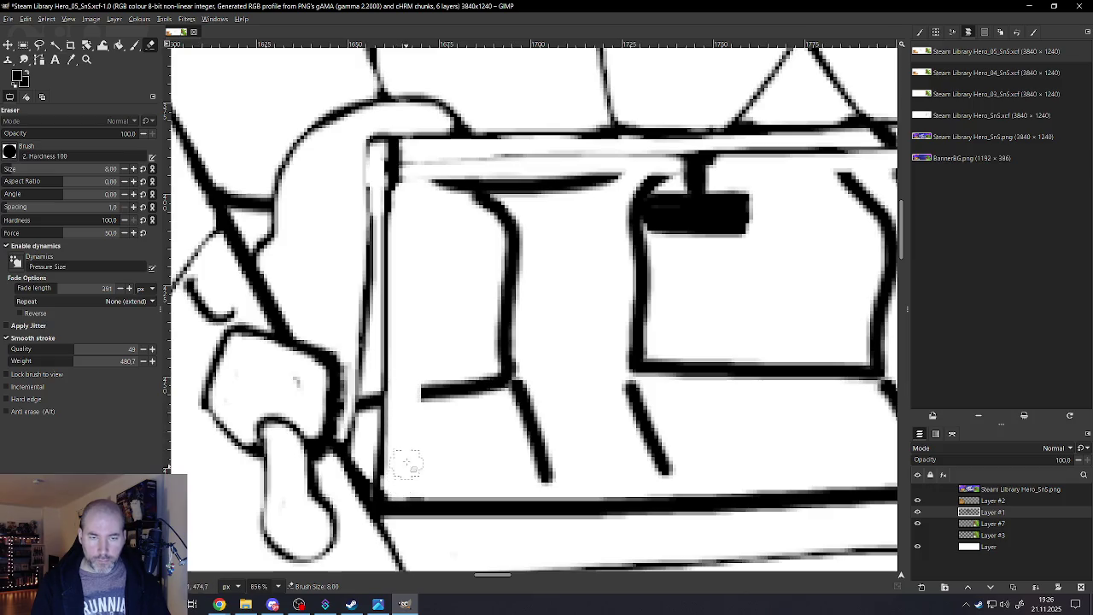
Thin the windshield frame's thick bottom edge
scroll(407, 464, "down", 2, "ctrl")
scroll(444, 452, "down", 3, "ctrl")
scroll(513, 440, "up", 1, "ctrl")
scroll(524, 436, "up", 2, "ctrl")
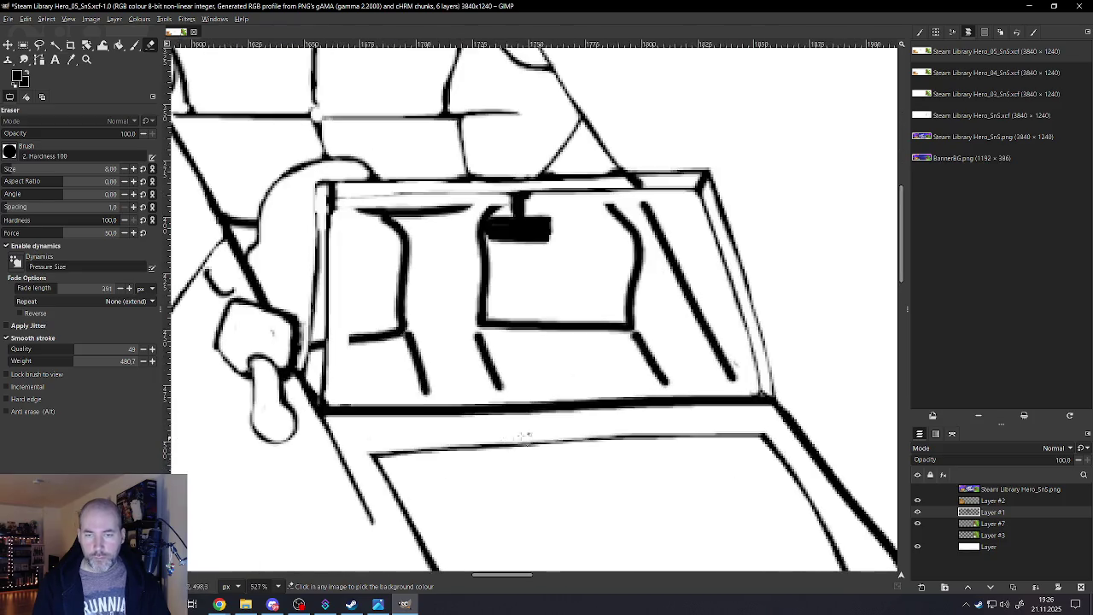
scroll(523, 437, "up", 1, "ctrl")
left_click_drag(808, 401, 299, 420)
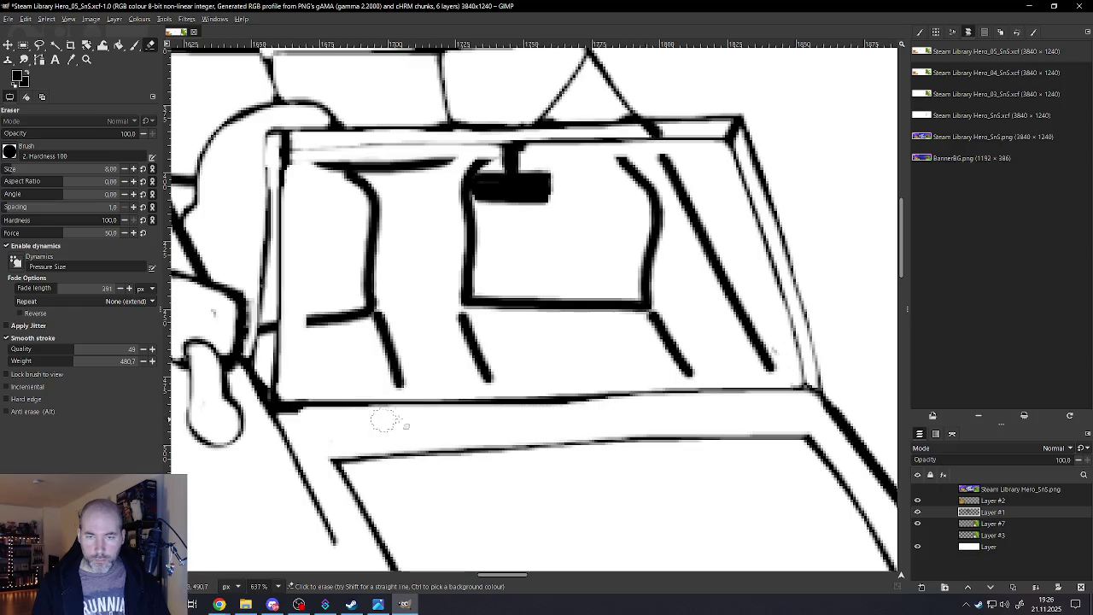
scroll(444, 444, "down", 2, "ctrl")
Trim the top of the curved side line, then undo that and the earlier diagonal thinning
scroll(546, 478, "down", 3, "ctrl")
scroll(636, 512, "down", 3, "ctrl")
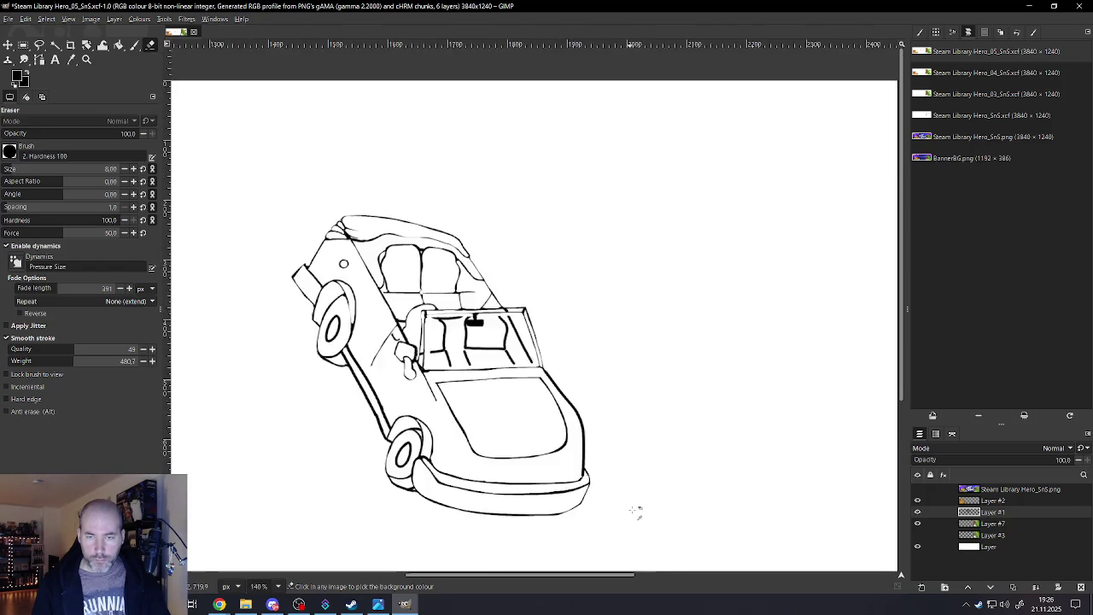
scroll(635, 512, "up", 3, "ctrl")
scroll(440, 241, "up", 2, "ctrl")
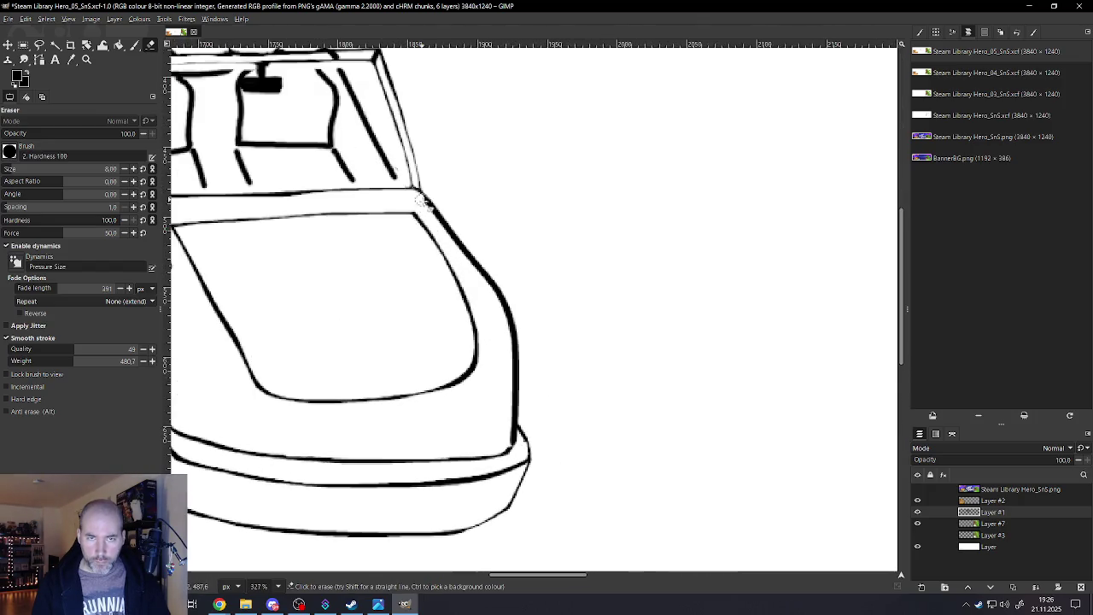
left_click_drag(456, 243, 470, 260)
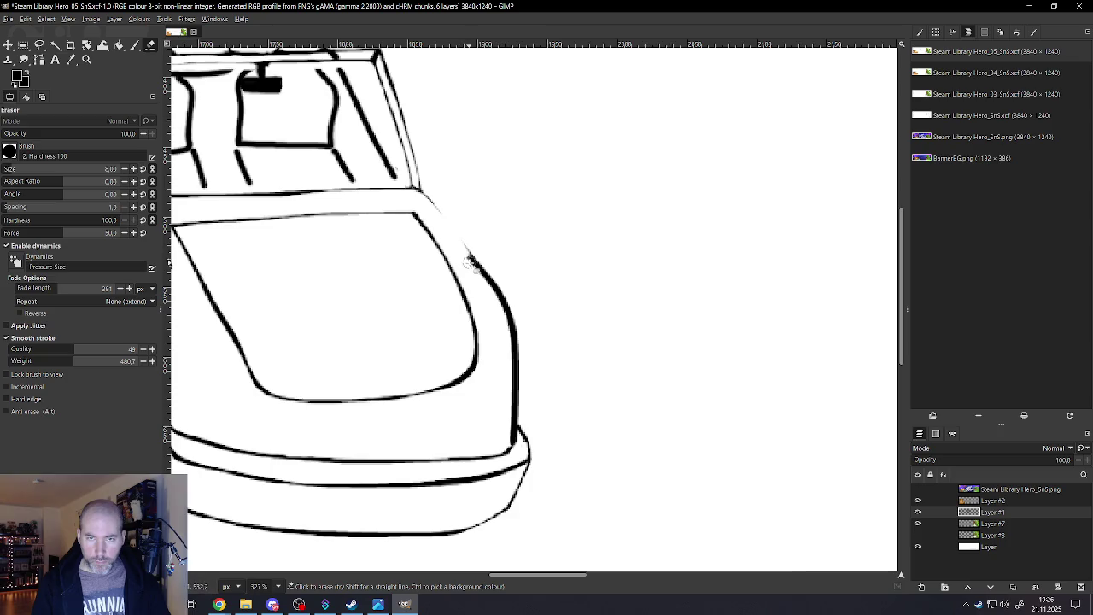
key("ctrl+z")
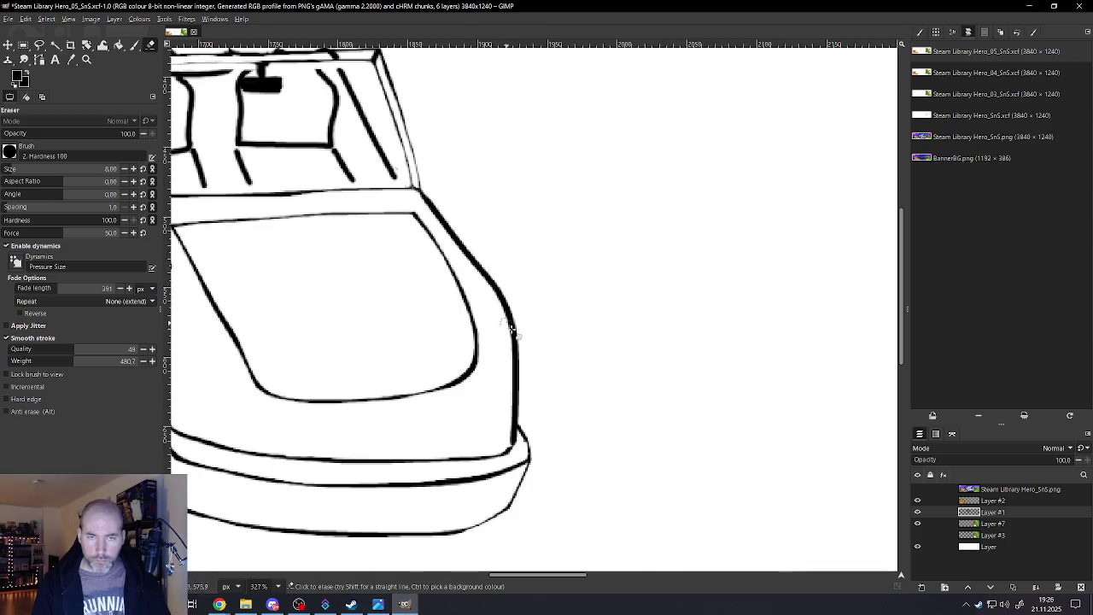
scroll(513, 325, "up", 4, "ctrl")
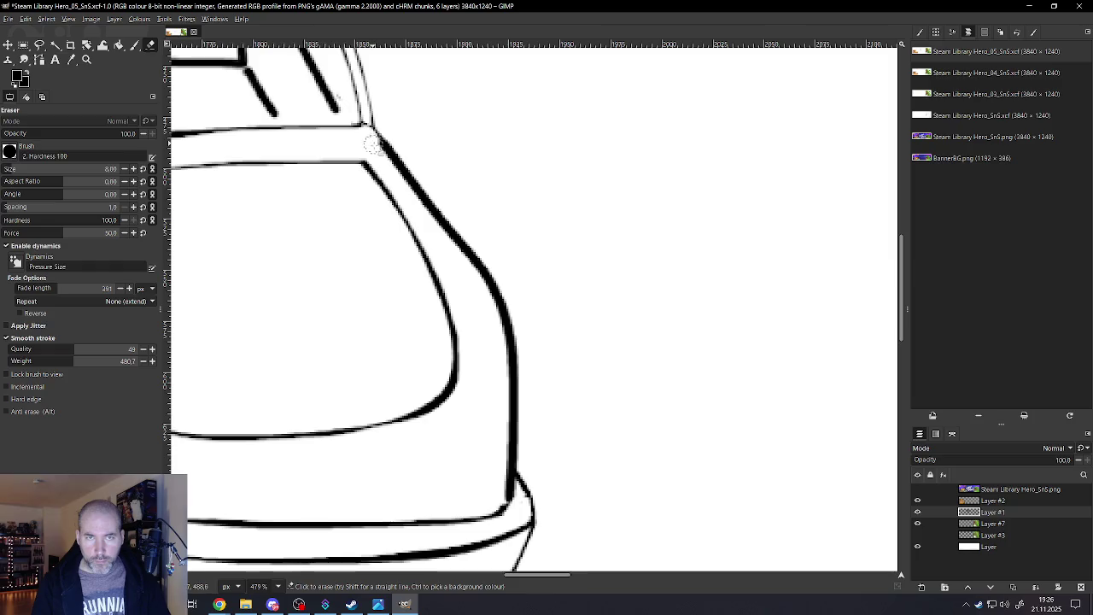
key("ctrl+z")
Re-thin the diagonal body line beside the hood and the outer curve toward the bumper
left_click_drag(391, 161, 433, 227)
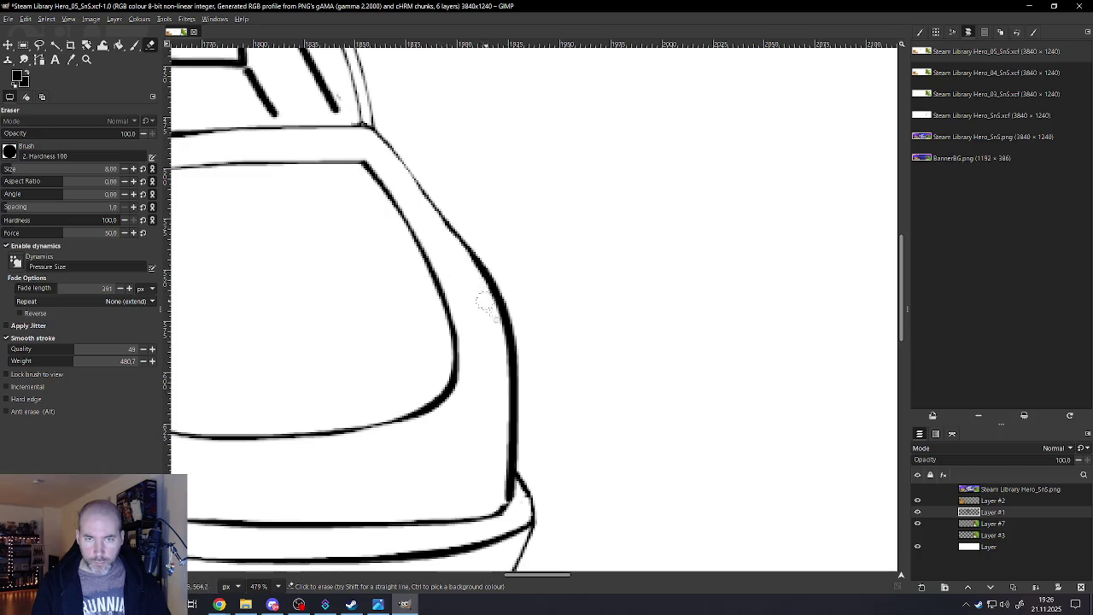
mouse_move(476, 275)
left_mouse_down()
mouse_move(504, 351)
mouse_move(499, 464)
left_mouse_up()
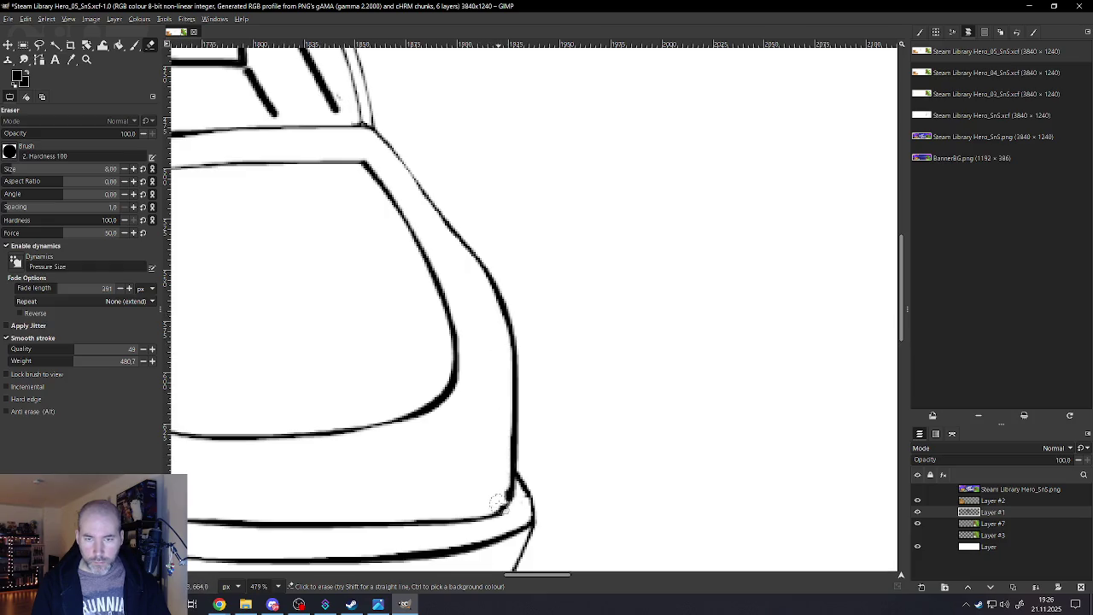
scroll(463, 419, "down", 3)
scroll(440, 401, "down", 3)
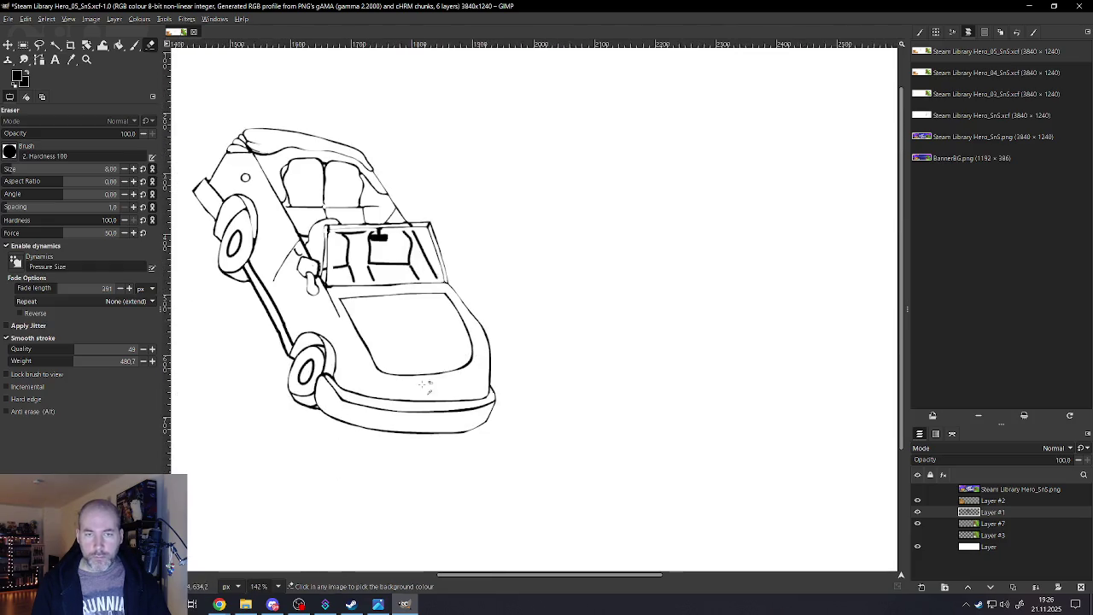
Thin the window's bottom edge and the diagonal lines running down from the window with a smaller eraser
scroll(418, 380, "down", 2)
scroll(398, 311, "up", 3)
scroll(405, 308, "up", 3)
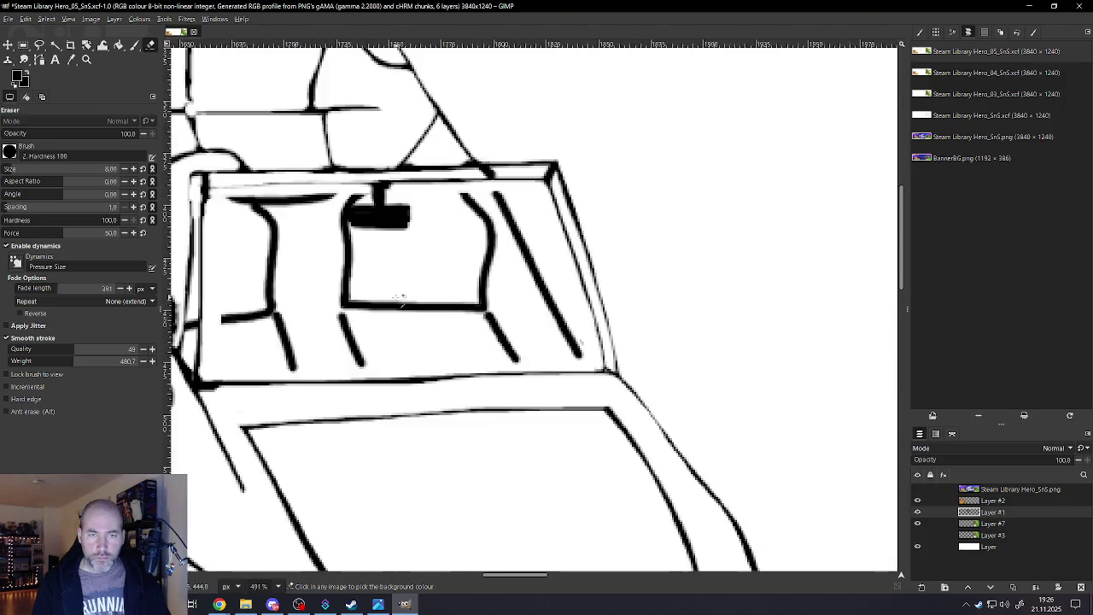
scroll(412, 306, "up", 4)
mouse_move(529, 342)
left_mouse_down()
mouse_move(537, 325)
mouse_move(464, 339)
mouse_move(311, 333)
mouse_move(343, 424)
left_mouse_up()
key("bracketleft")
key("bracketleft")
key("bracketleft")
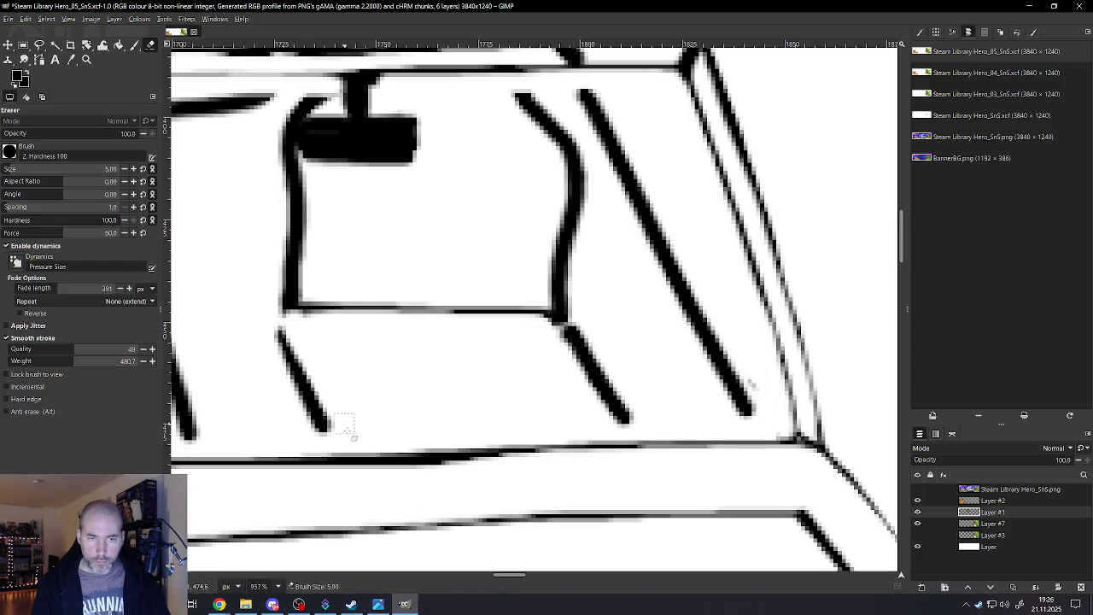
left_click_drag(295, 337, 358, 450)
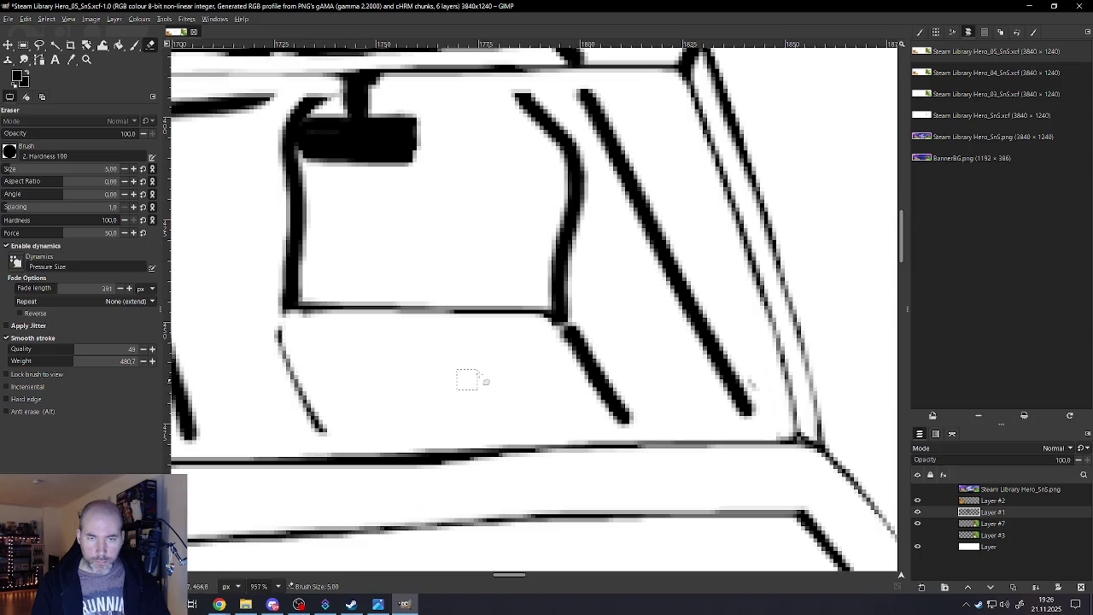
left_click_drag(538, 331, 617, 433)
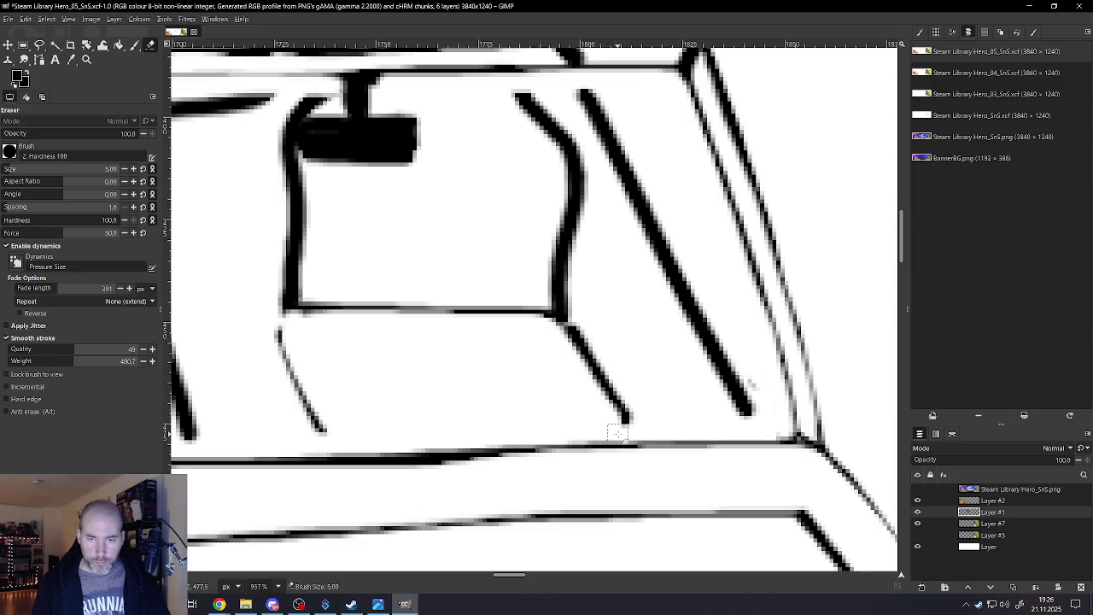
mouse_move(561, 351)
left_mouse_down()
mouse_move(622, 433)
mouse_move(569, 341)
mouse_move(532, 327)
mouse_move(547, 278)
left_mouse_up()
Thin the upper slanted line on the right and the box's left vertical line
scroll(546, 279, "down", 5)
scroll(512, 188, "up", 4)
scroll(525, 161, "up", 2)
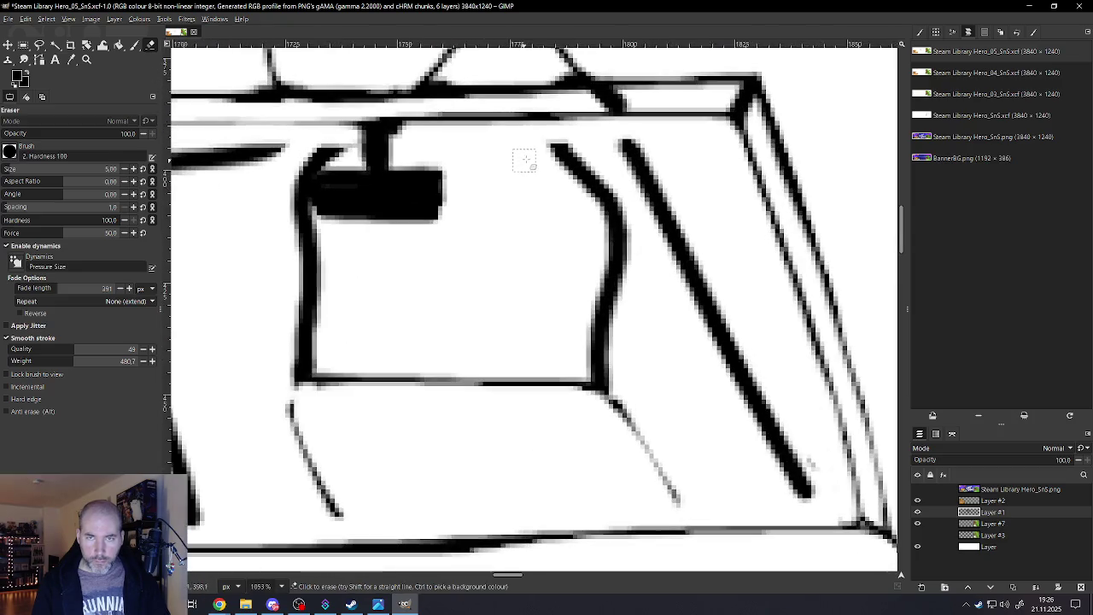
mouse_move(539, 144)
left_mouse_down()
mouse_move(565, 157)
mouse_move(600, 216)
mouse_move(591, 324)
left_mouse_up()
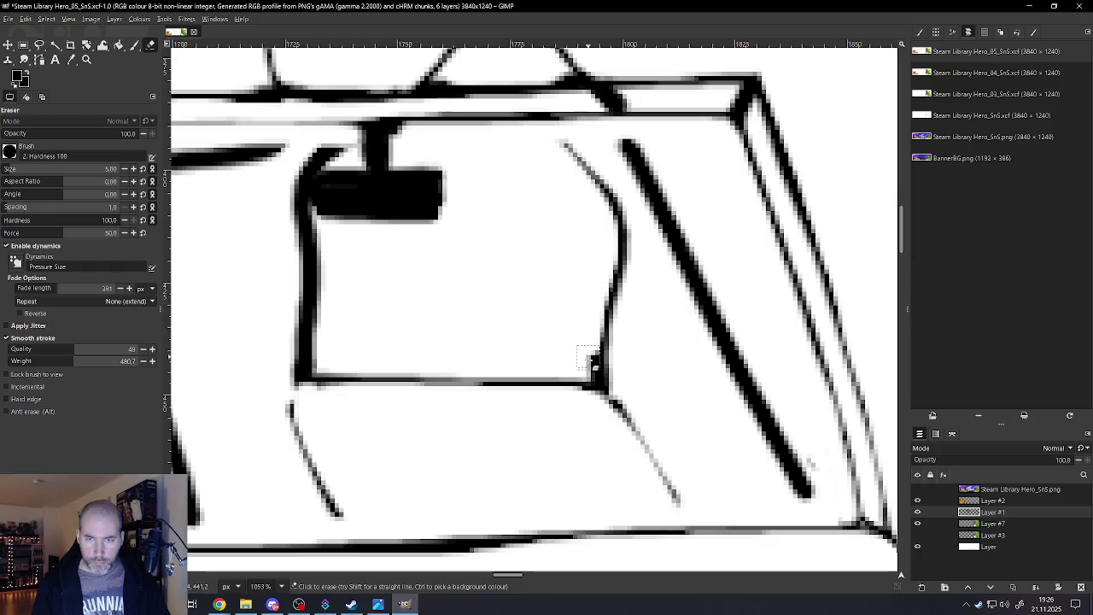
mouse_move(316, 360)
left_mouse_down()
mouse_move(318, 171)
mouse_move(343, 139)
left_mouse_up()
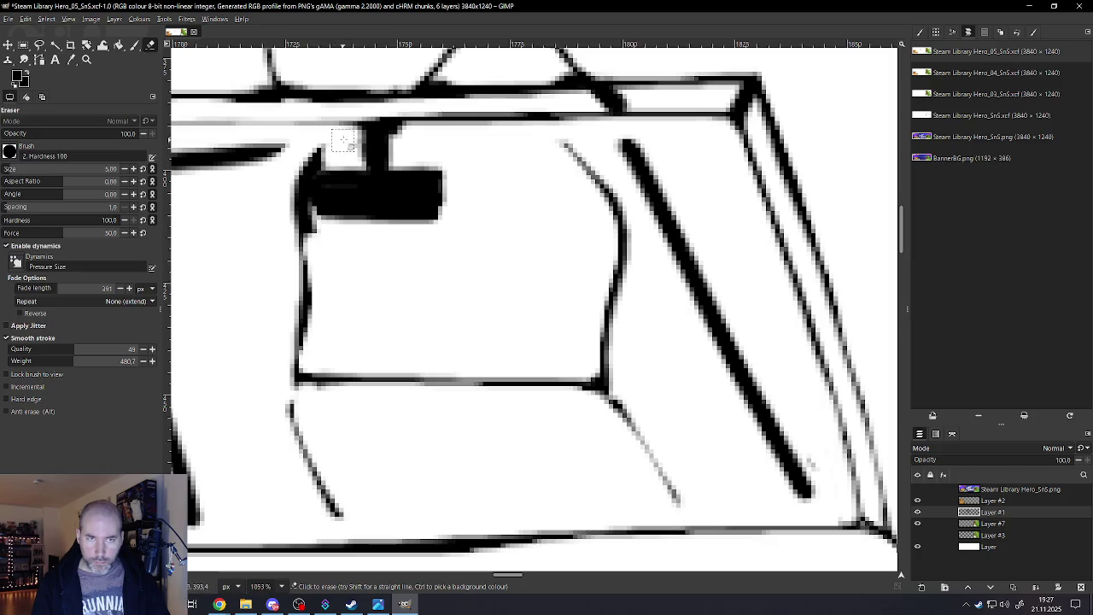
scroll(318, 242, "down", 3, "alt")
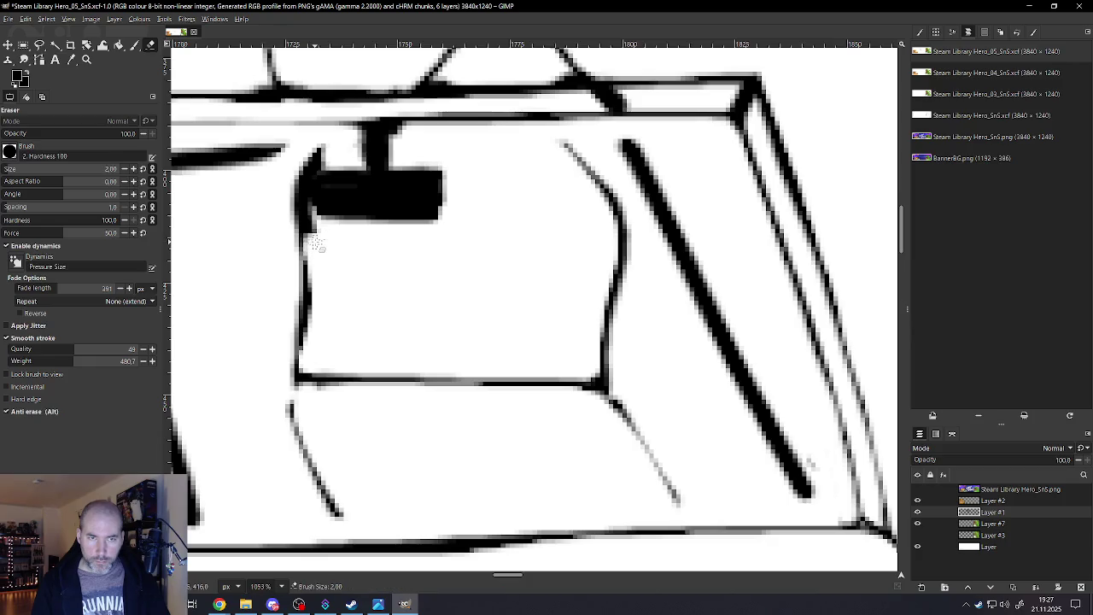
left_click_drag(307, 208, 311, 254)
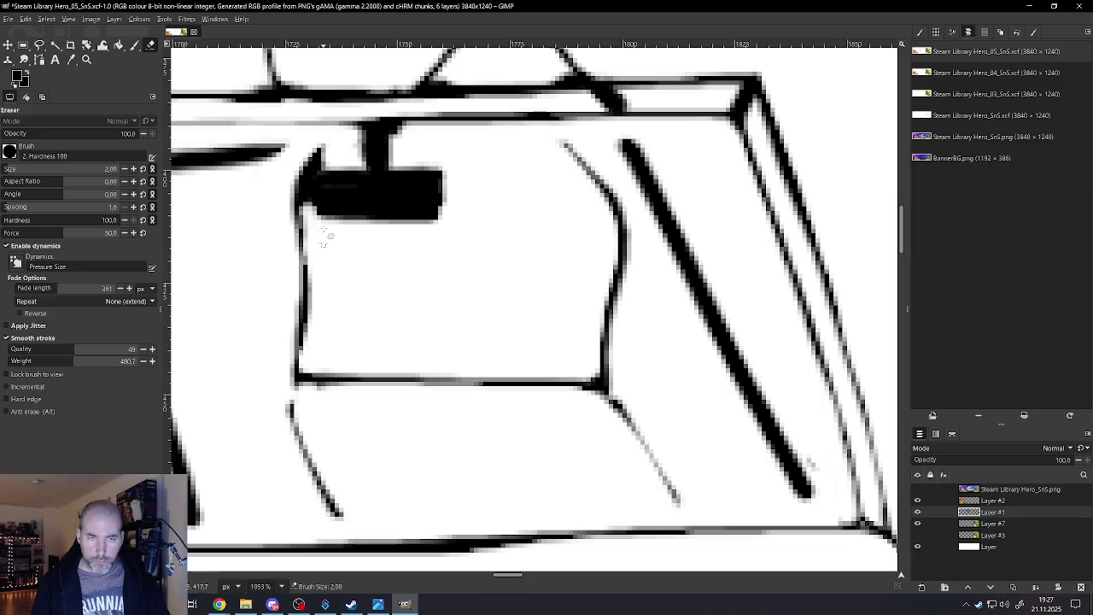
Clean stray pixels by the box's left edge and trim and round off the black mirror shape
scroll(324, 207, "down", 3, "ctrl")
scroll(323, 180, "up", 4, "ctrl")
scroll(324, 177, "up", 2, "ctrl")
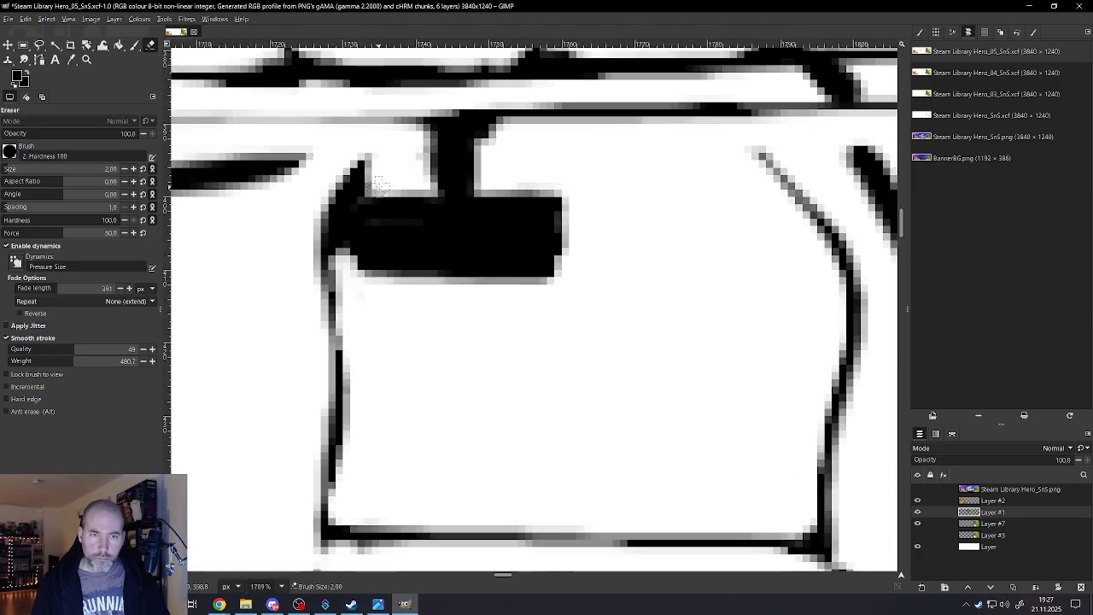
mouse_move(371, 193)
left_mouse_down()
mouse_move(348, 224)
mouse_move(354, 318)
left_mouse_up()
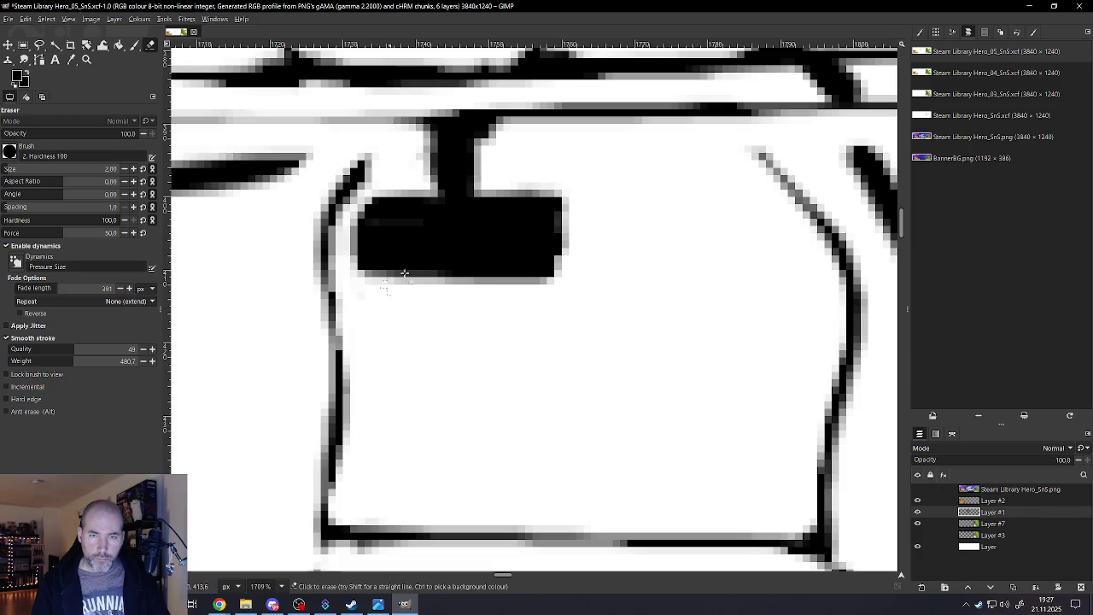
left_click_drag(551, 192, 565, 299)
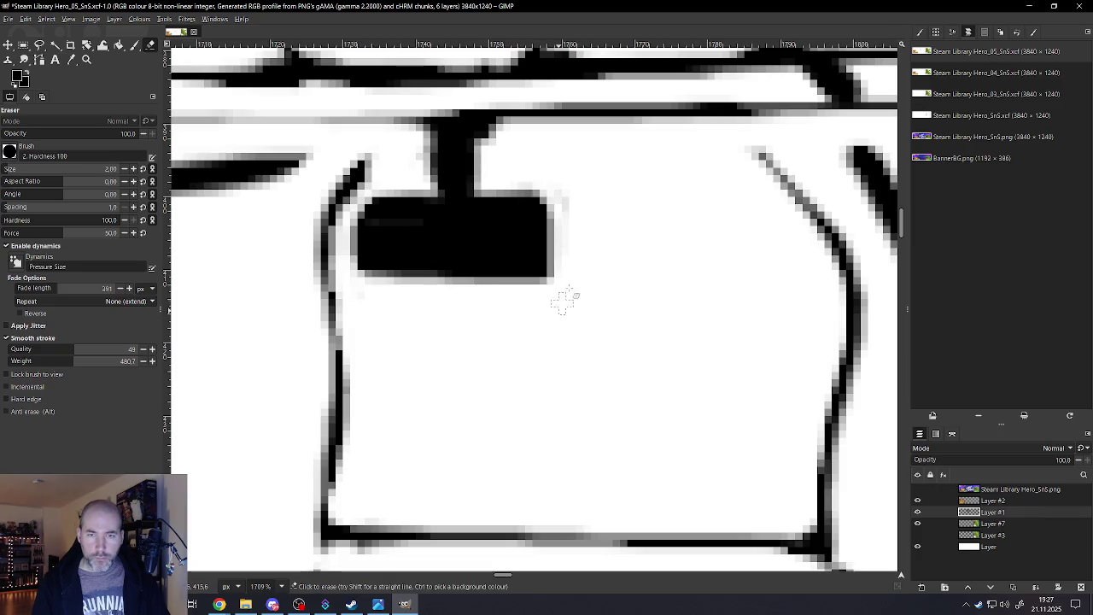
left_click_drag(561, 181, 562, 280)
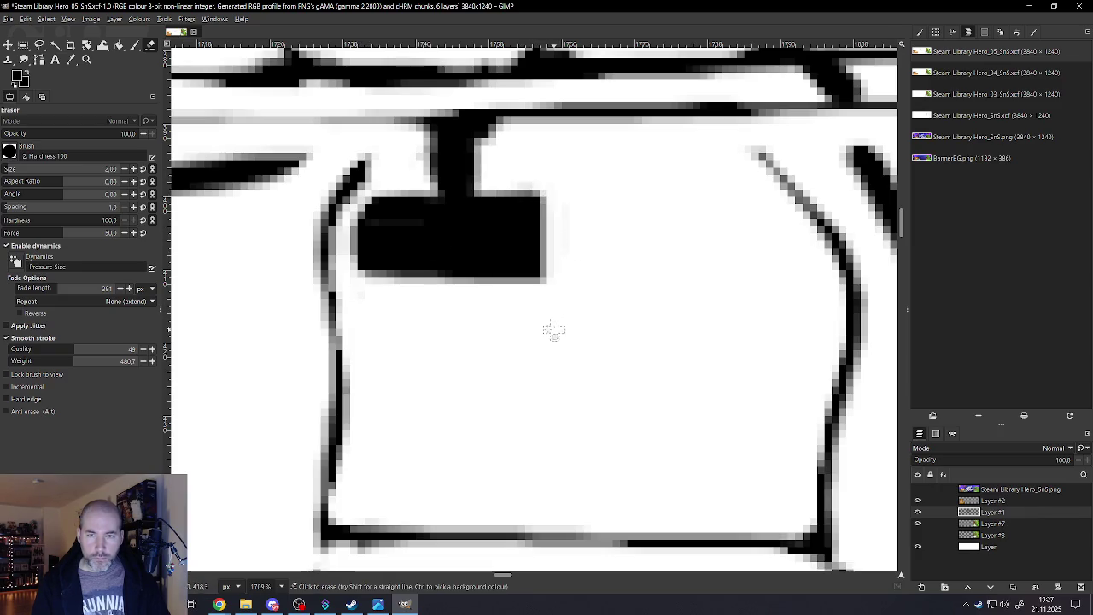
mouse_move(385, 205)
left_mouse_down()
mouse_move(374, 218)
mouse_move(376, 295)
mouse_move(363, 273)
mouse_move(357, 289)
left_mouse_up()
left_click_drag(350, 197, 354, 222)
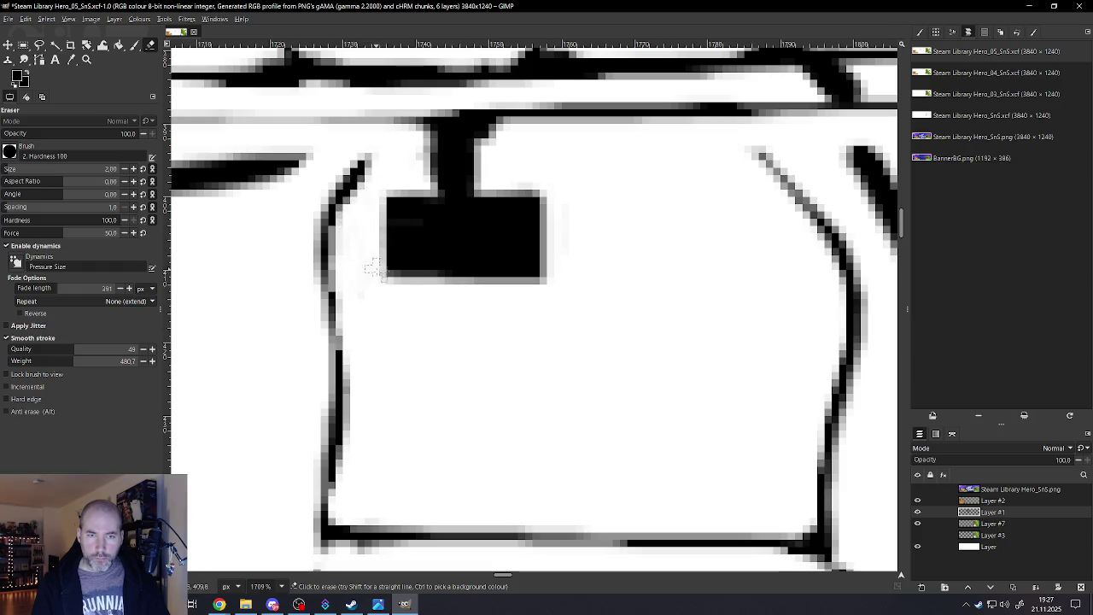
mouse_move(398, 284)
left_mouse_down()
mouse_move(375, 267)
mouse_move(420, 287)
left_mouse_up()
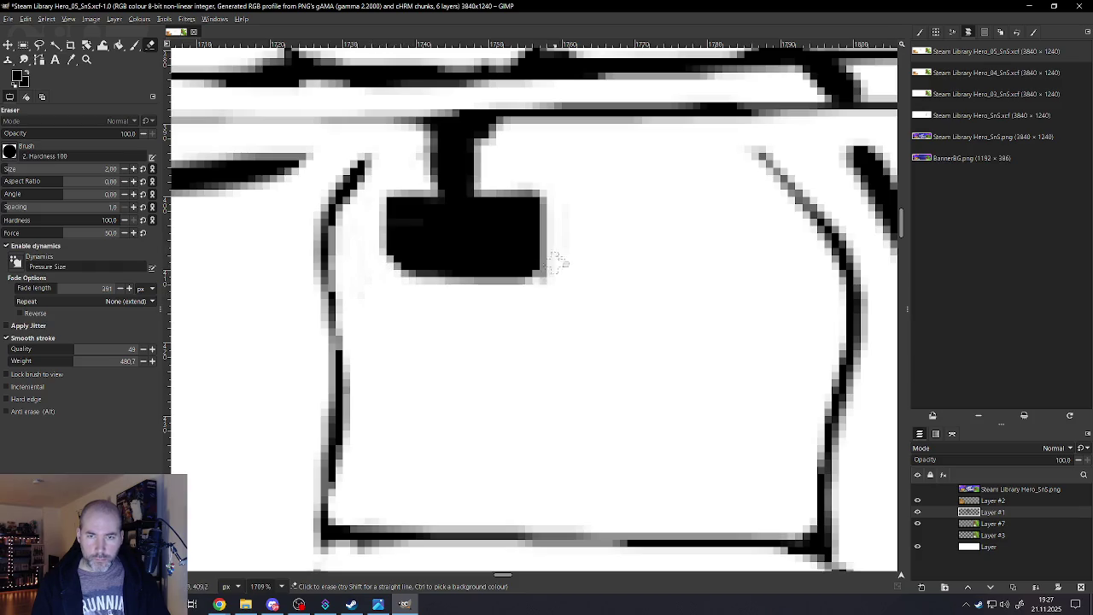
left_click_drag(571, 242, 516, 291)
Lighten the thick curved line down the left side using a larger eraser in normal erase mode
scroll(462, 303, "down", 1)
scroll(462, 299, "down", 2)
scroll(453, 291, "down", 2)
scroll(427, 277, "down", 1)
scroll(418, 193, "up", 1)
scroll(418, 188, "up", 2)
scroll(421, 185, "up", 2)
scroll(421, 185, "up", 2)
scroll(421, 188, "down", 1)
key("bracketright")
key("bracketright")
key("bracketright")
key("alt")
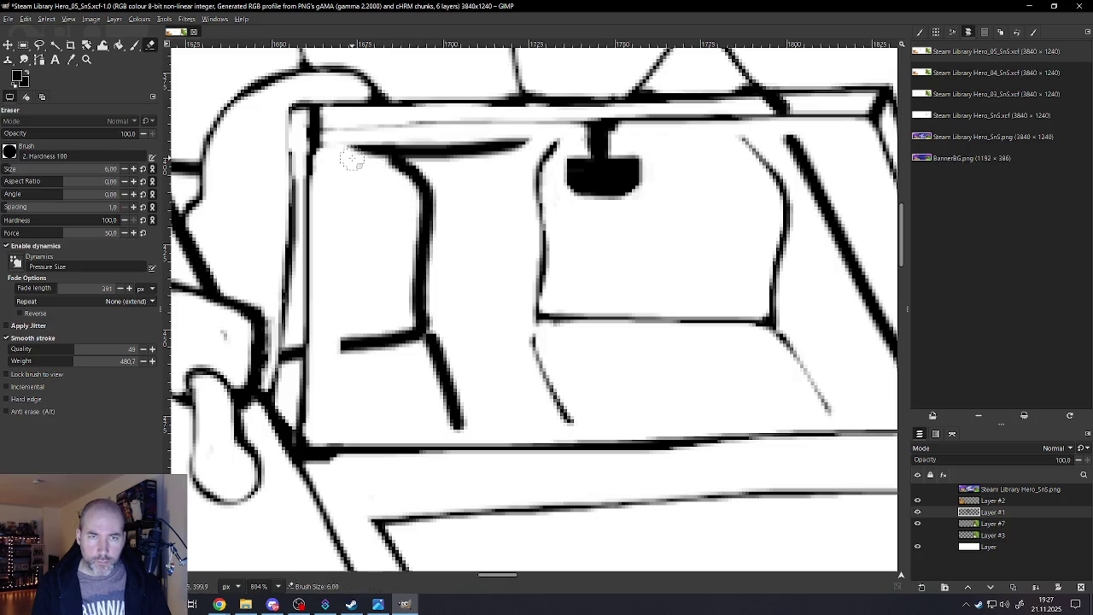
mouse_move(357, 163)
left_mouse_down()
mouse_move(389, 171)
mouse_move(418, 213)
mouse_move(415, 303)
mouse_move(409, 329)
mouse_move(342, 336)
mouse_move(397, 325)
left_mouse_up()
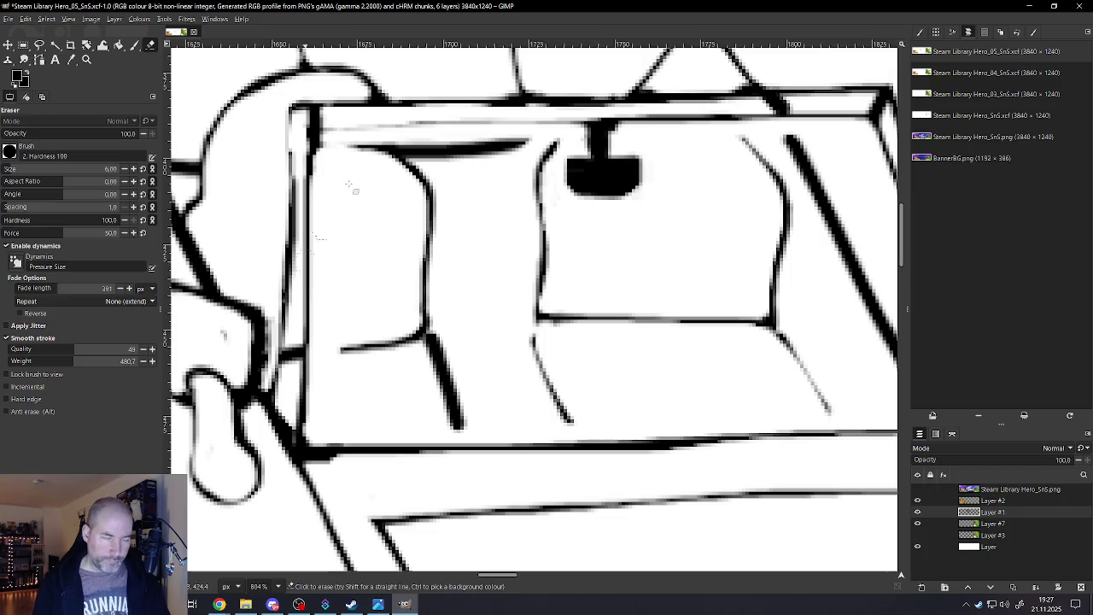
Thin the thick diagonal stroke along its right edge with a halved eraser brush
key("bracketleft")
key("bracketleft")
key("bracketleft")
scroll(300, 346, "up", 2)
scroll(301, 341, "up", 2)
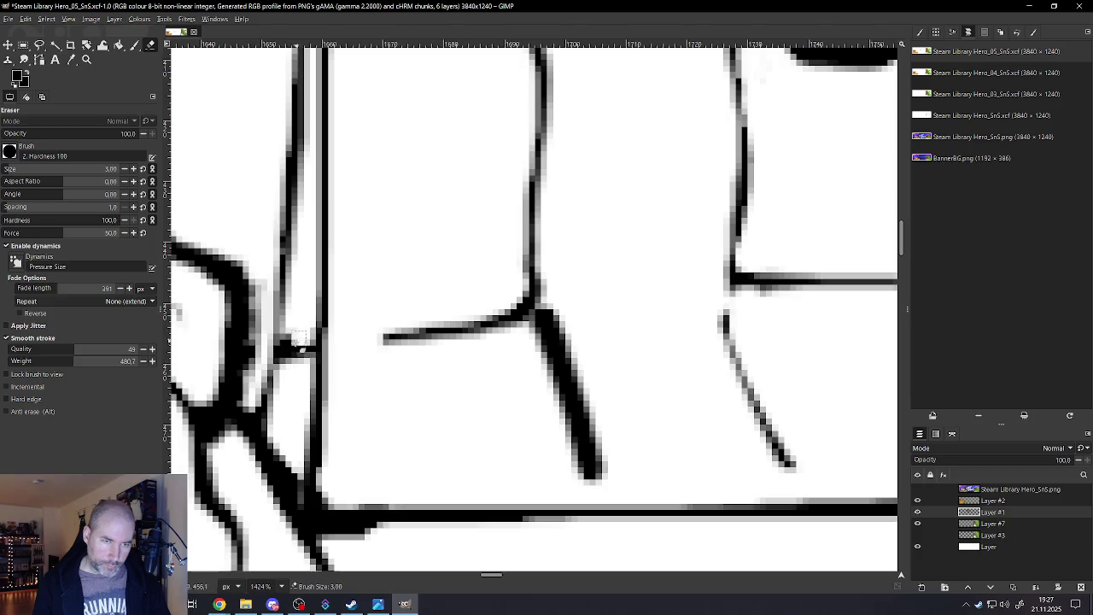
key("bracketright")
key("bracketright")
key("bracketright")
scroll(366, 337, "down", 5)
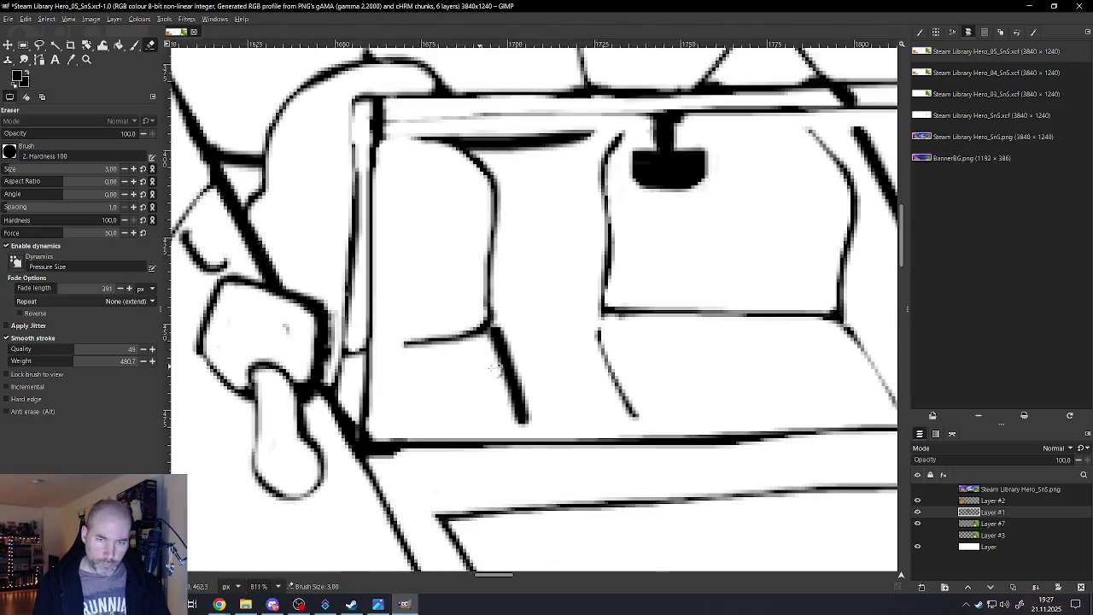
scroll(479, 376, "up", 4)
key("bracketleft")
key("bracketleft")
key("bracketleft")
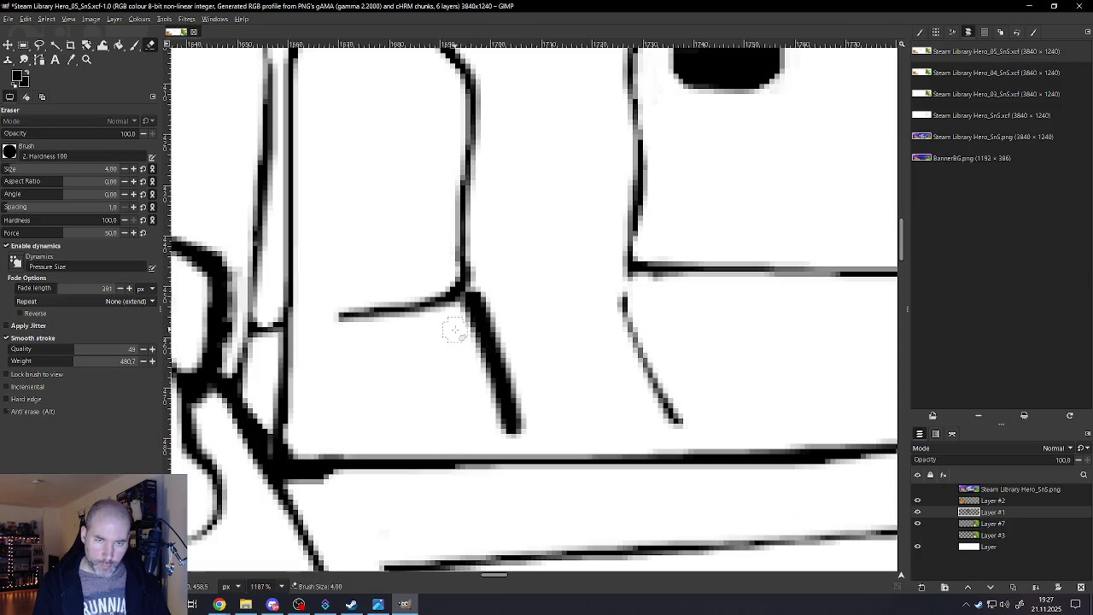
left_click_drag(462, 313, 504, 442)
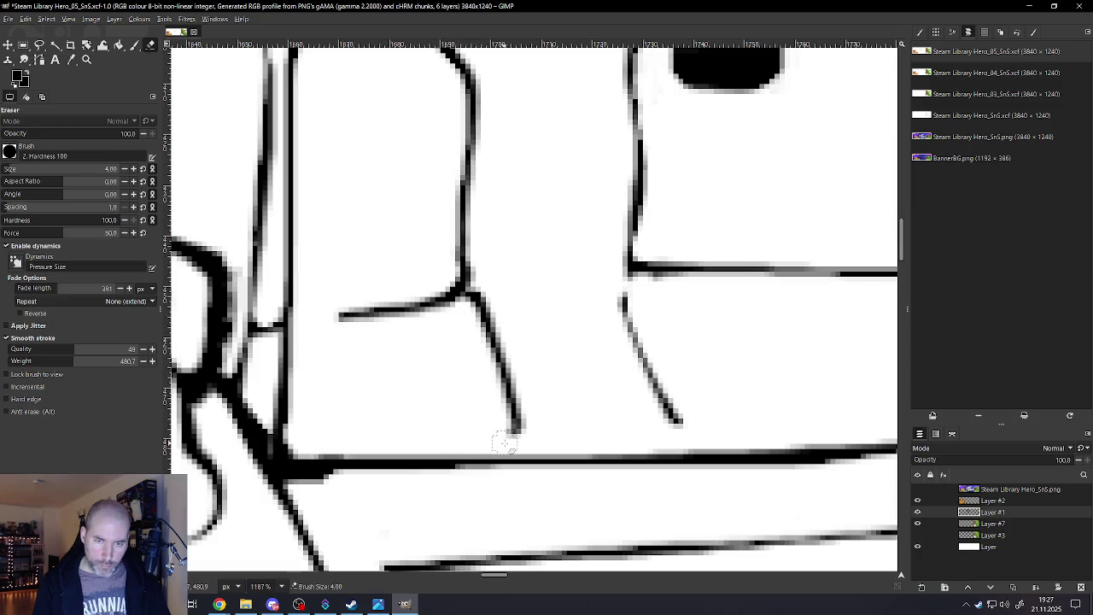
scroll(461, 338, "down", 3)
Thin the thick diagonal windshield line with a slightly larger eraser
scroll(478, 342, "down", 2)
scroll(504, 343, "down", 1)
scroll(522, 346, "down", 1)
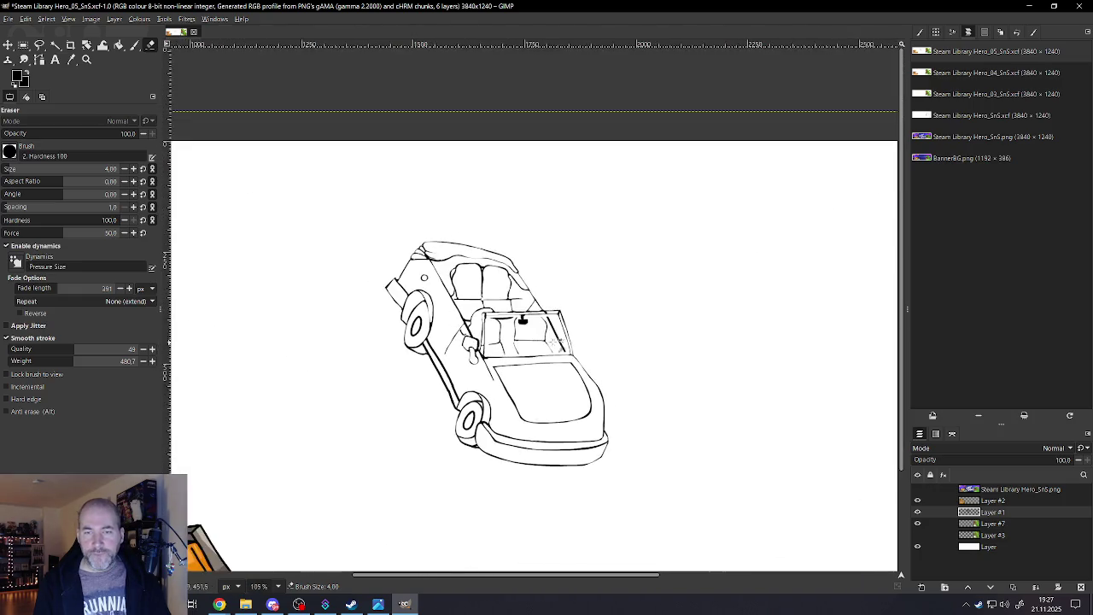
scroll(523, 341, "up", 2)
scroll(504, 316, "up", 2)
scroll(475, 267, "up", 1)
key("bracketright")
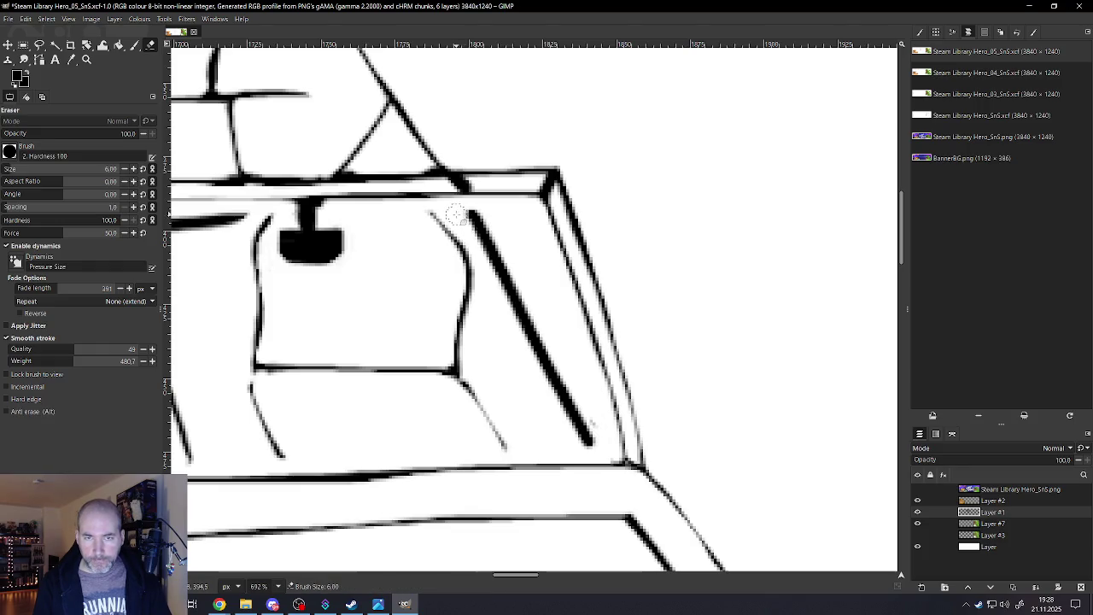
mouse_move(481, 239)
left_mouse_down()
mouse_move(537, 376)
mouse_move(584, 446)
mouse_move(551, 396)
left_mouse_up()
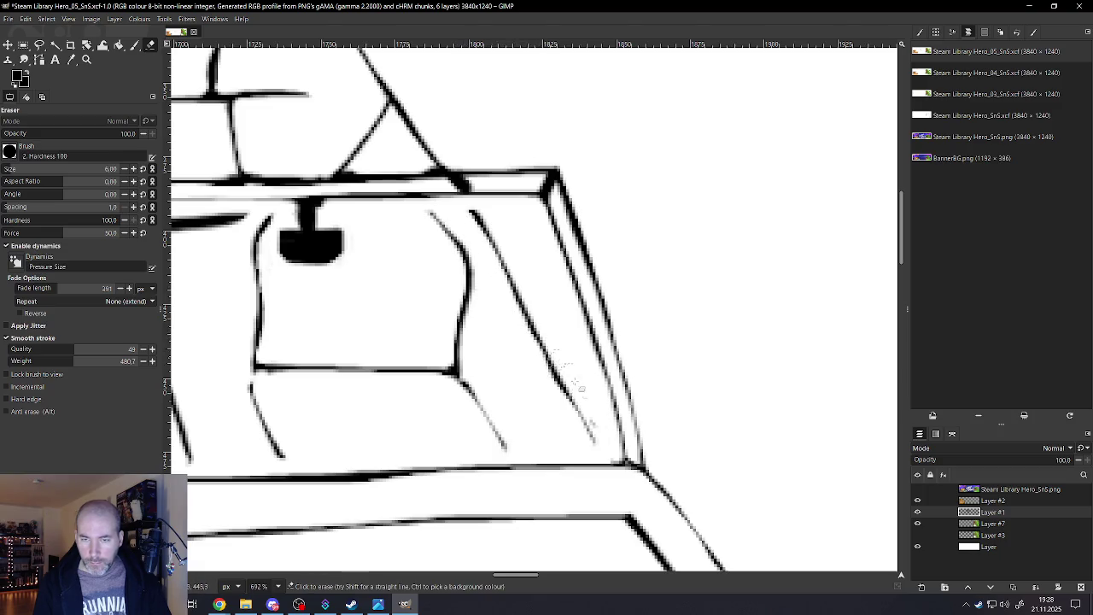
Zoom in and lighten dark pixels along the lower windshield diagonal with a smaller eraser
scroll(591, 407, "down", 2)
scroll(530, 350, "down", 5)
scroll(359, 333, "up", 3)
scroll(360, 332, "up", 3)
key("bracketleft")
key("bracketleft")
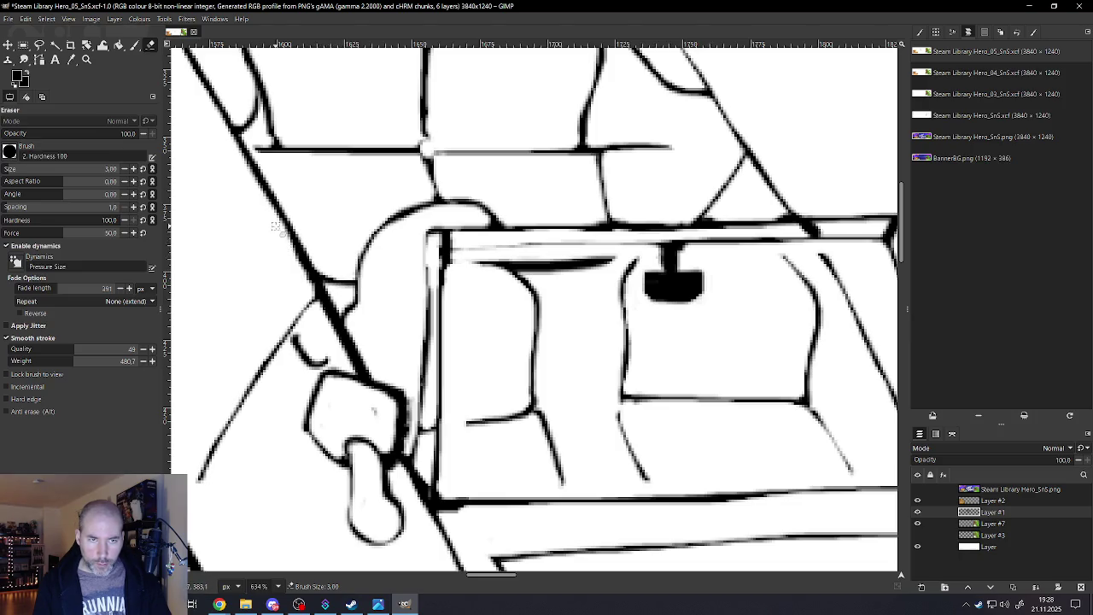
left_click_drag(314, 291, 316, 295)
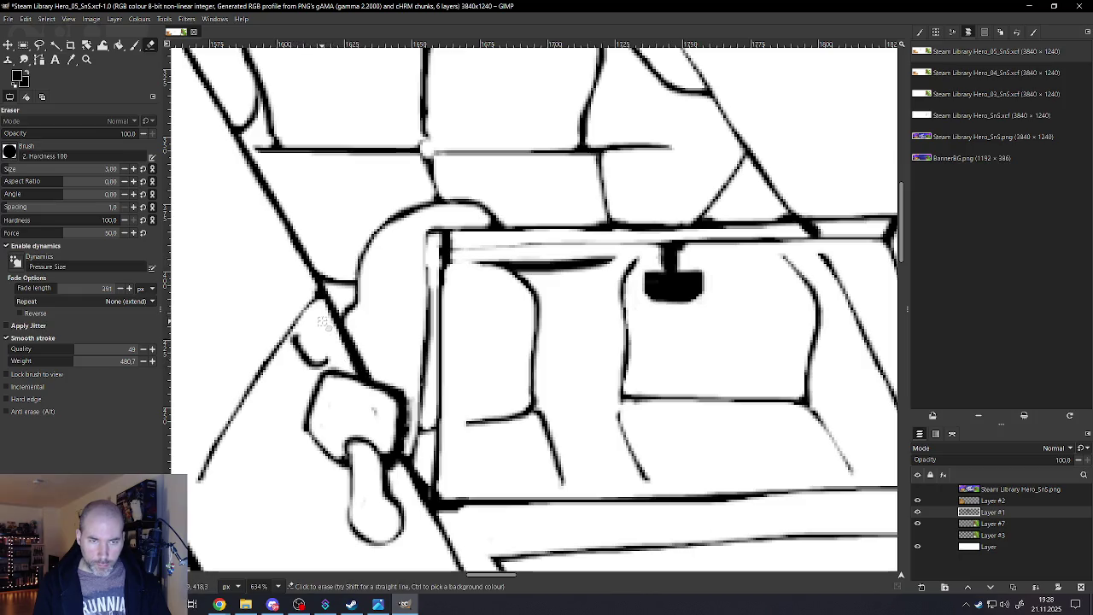
left_click_drag(322, 312, 351, 369)
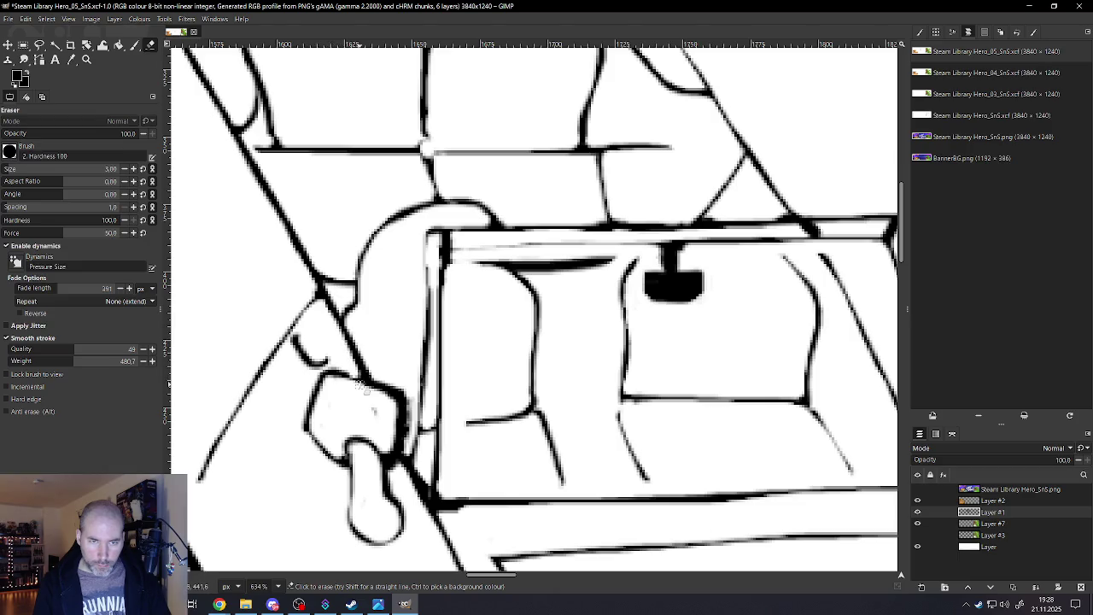
key("ctrl")
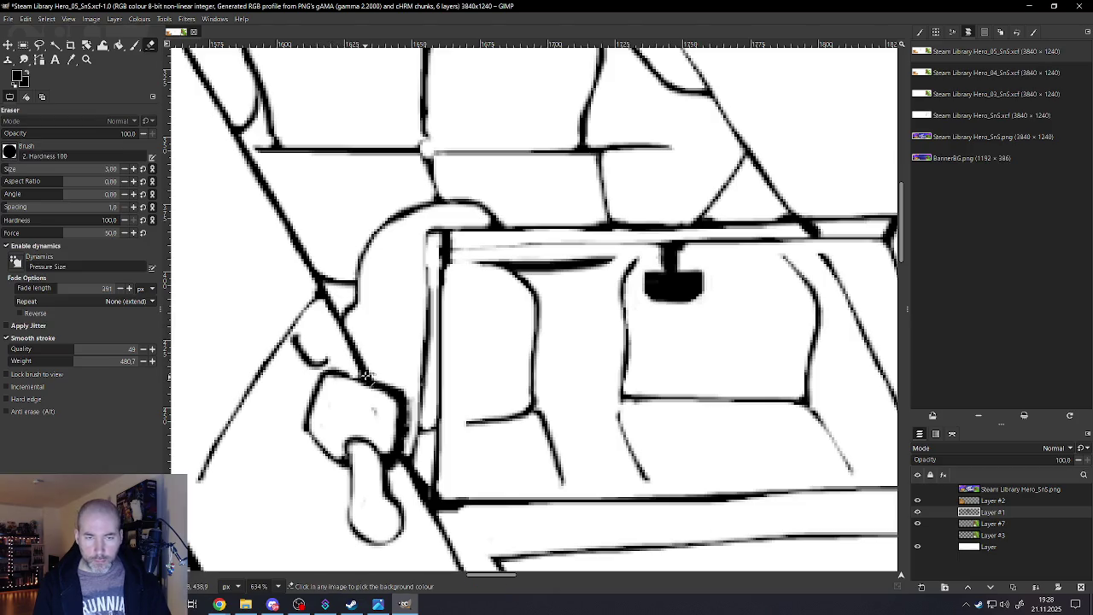
scroll(365, 376, "up", 2)
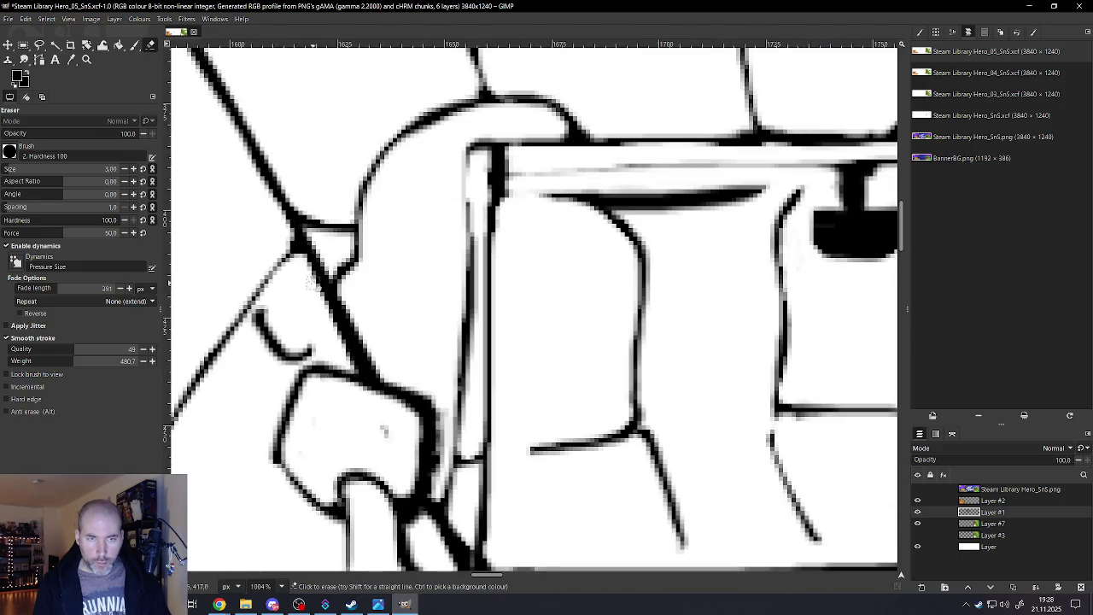
left_click_drag(324, 294, 357, 366)
Continue thinning the windshield diagonal toward its lower end
scroll(334, 321, "down", 1)
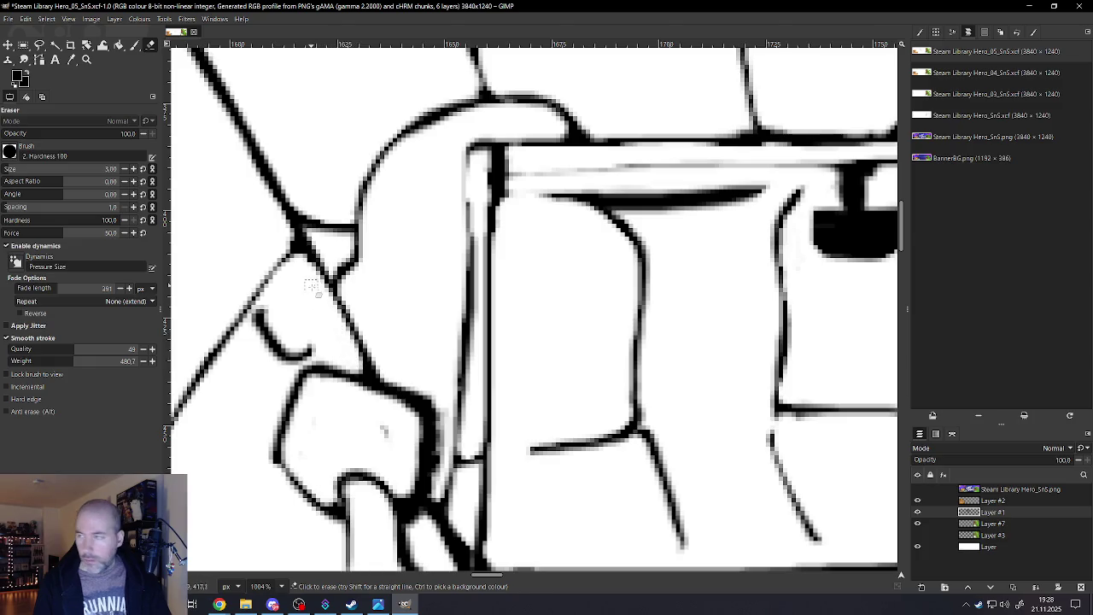
scroll(362, 325, "down", 3)
scroll(362, 326, "down", 1, "ctrl")
scroll(358, 369, "up", 1, "ctrl")
scroll(359, 368, "up", 2, "ctrl")
left_click_drag(350, 365, 365, 409)
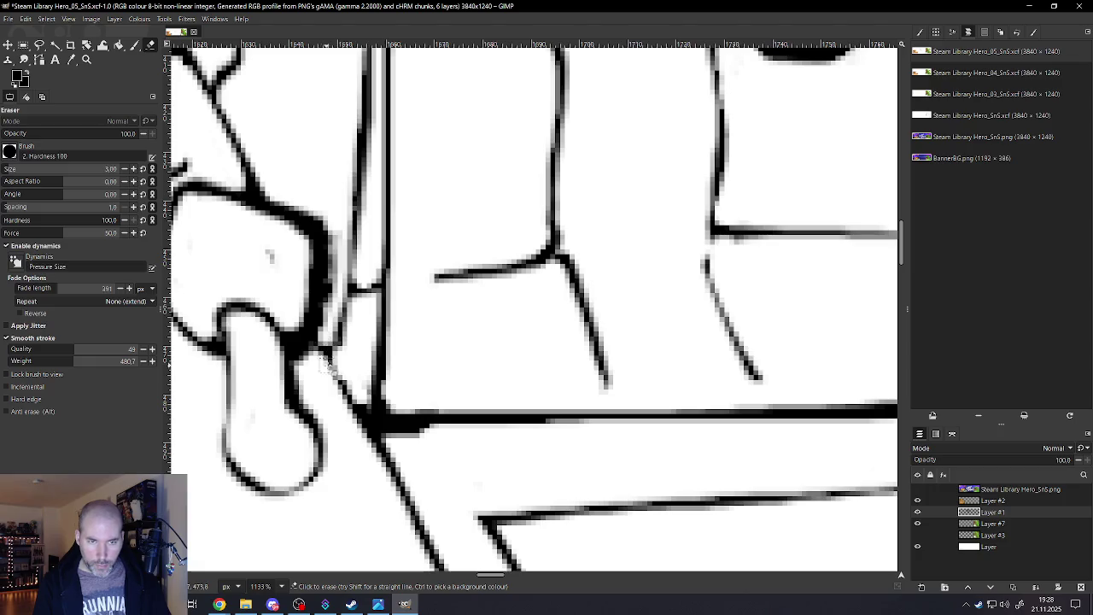
Thin the dark stroke beneath the windshield's top edge
scroll(361, 382, "down", 2, "ctrl")
scroll(357, 367, "down", 2, "ctrl")
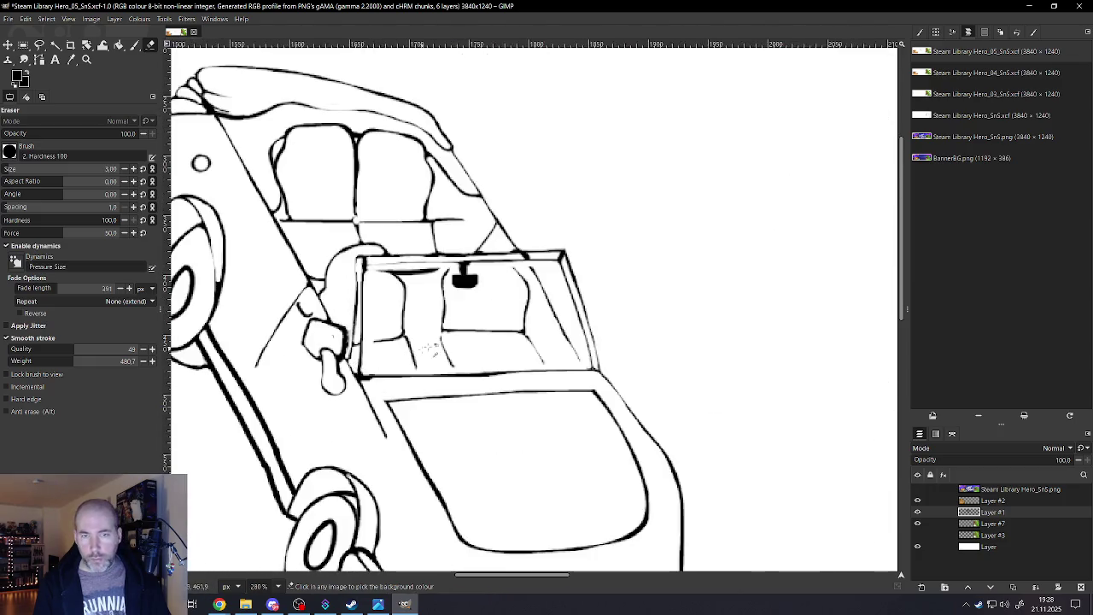
scroll(431, 350, "up", 1, "ctrl")
scroll(427, 271, "up", 2, "ctrl")
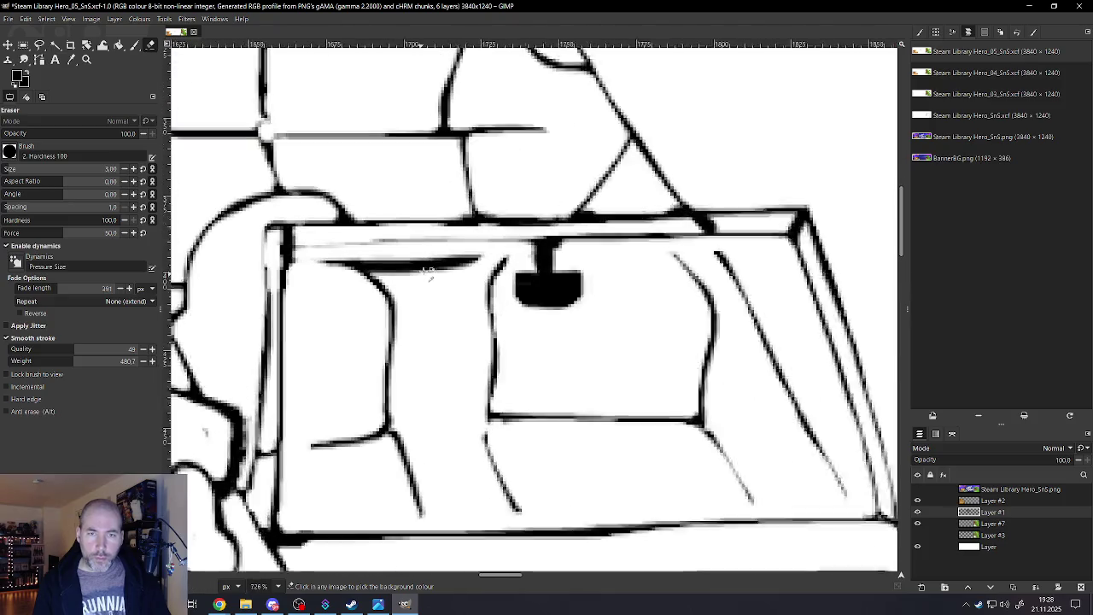
scroll(427, 271, "up", 1, "ctrl")
left_click_drag(430, 271, 354, 270)
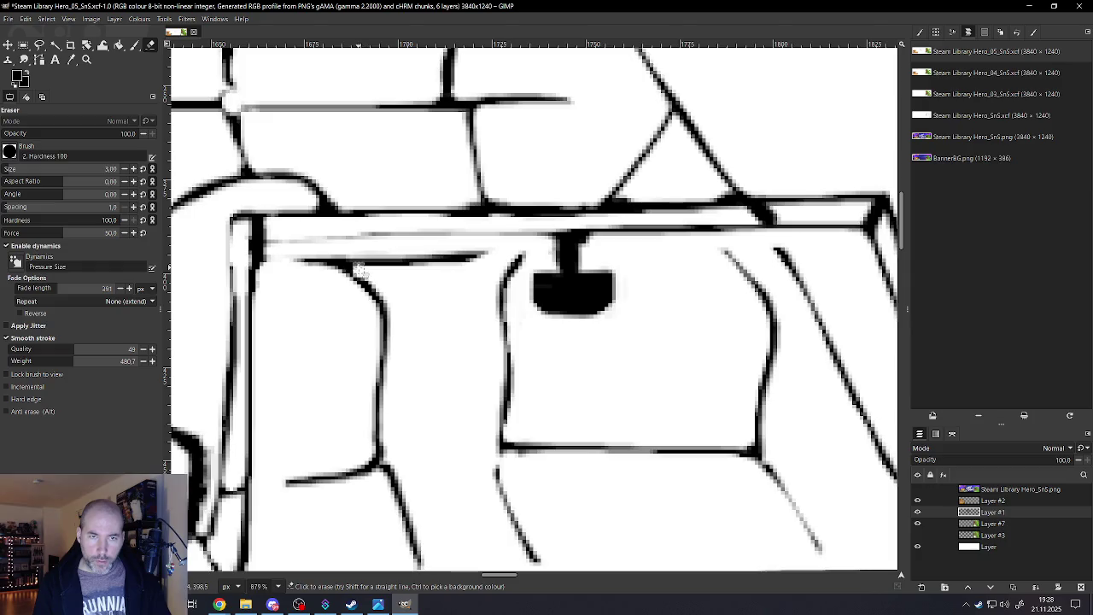
key("bracketleft")
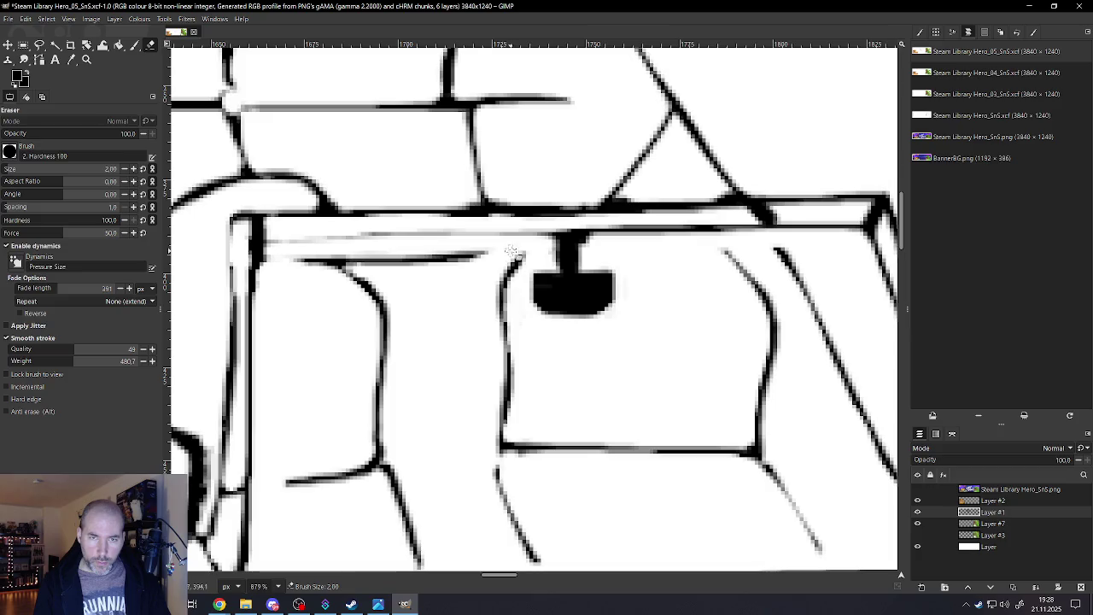
scroll(391, 278, "down", 4)
scroll(485, 248, "down", 4)
scroll(478, 256, "down", 2)
scroll(470, 265, "down", 1)
scroll(461, 272, "down", 2)
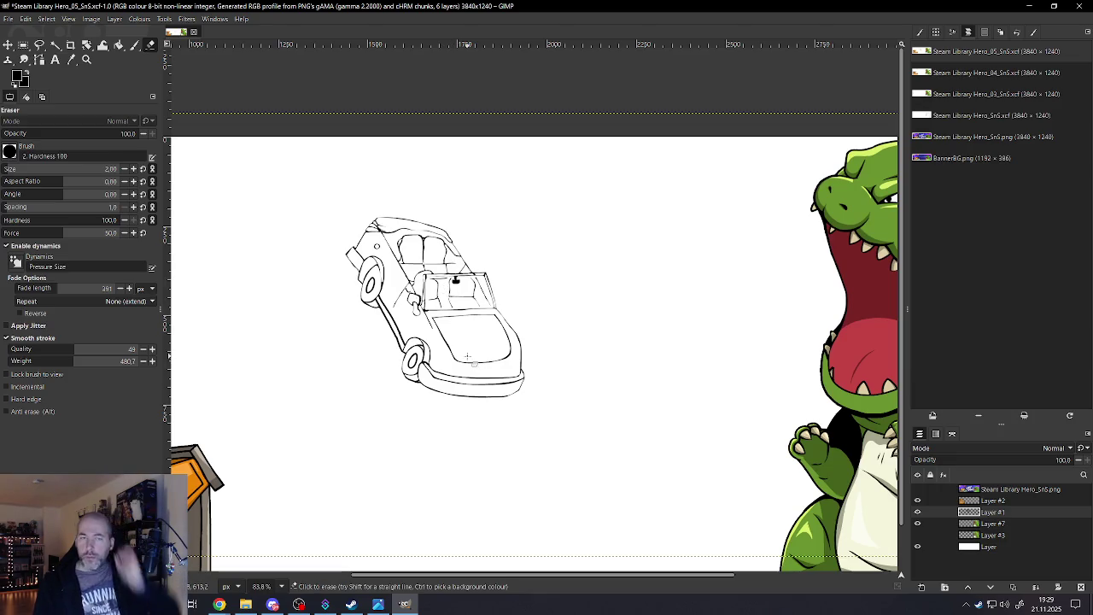
Erase along the thin diagonal body line, down and back up, in normal erase mode
scroll(398, 333, "up", 3)
scroll(395, 329, "up", 3)
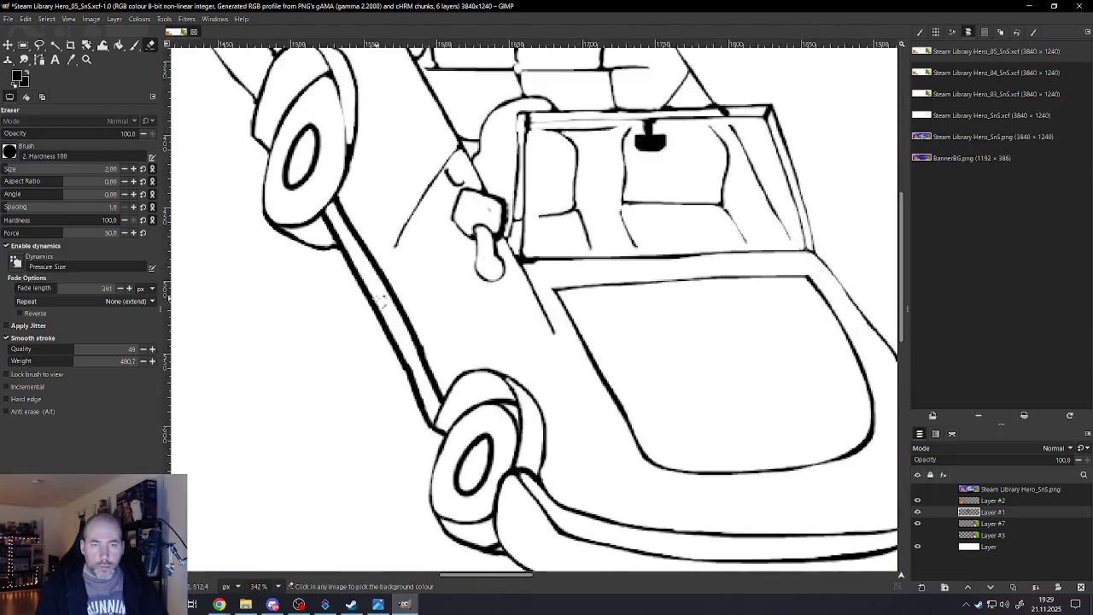
scroll(395, 329, "up", 2)
key("bracketright")
key("bracketright")
key("bracketright")
key("bracketright")
key("bracketright")
key("alt")
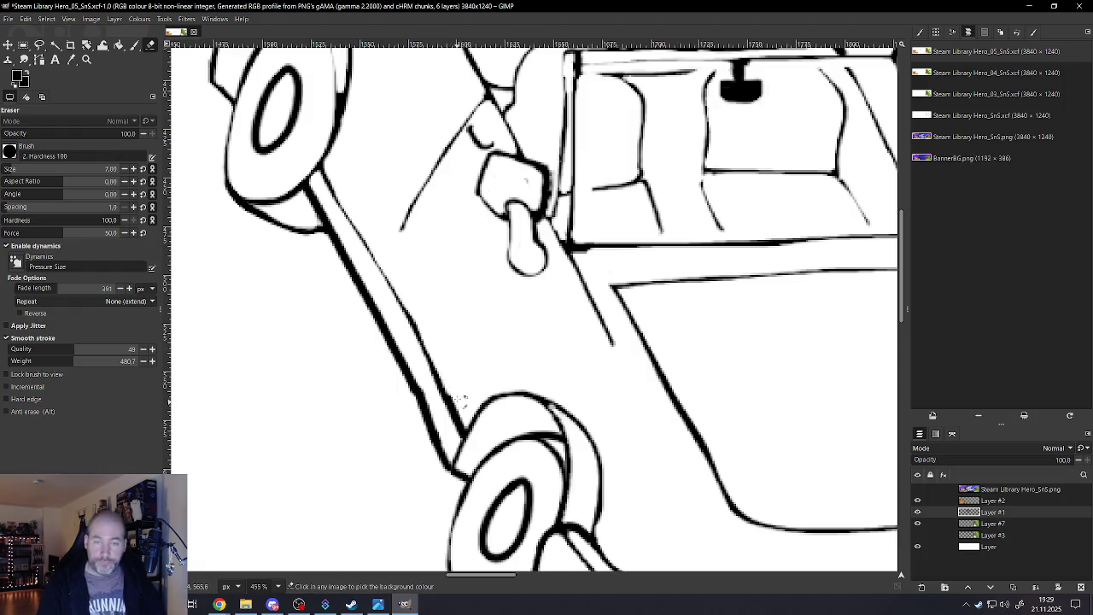
scroll(462, 398, "up", 2)
scroll(462, 398, "up", 1)
mouse_move(366, 193)
left_mouse_down()
mouse_move(410, 256)
mouse_move(473, 417)
left_mouse_up()
left_click_drag(458, 378, 372, 189)
Paint black over a faint section of the body line, then smooth its edges with the eraser
scroll(461, 418, "down", 2)
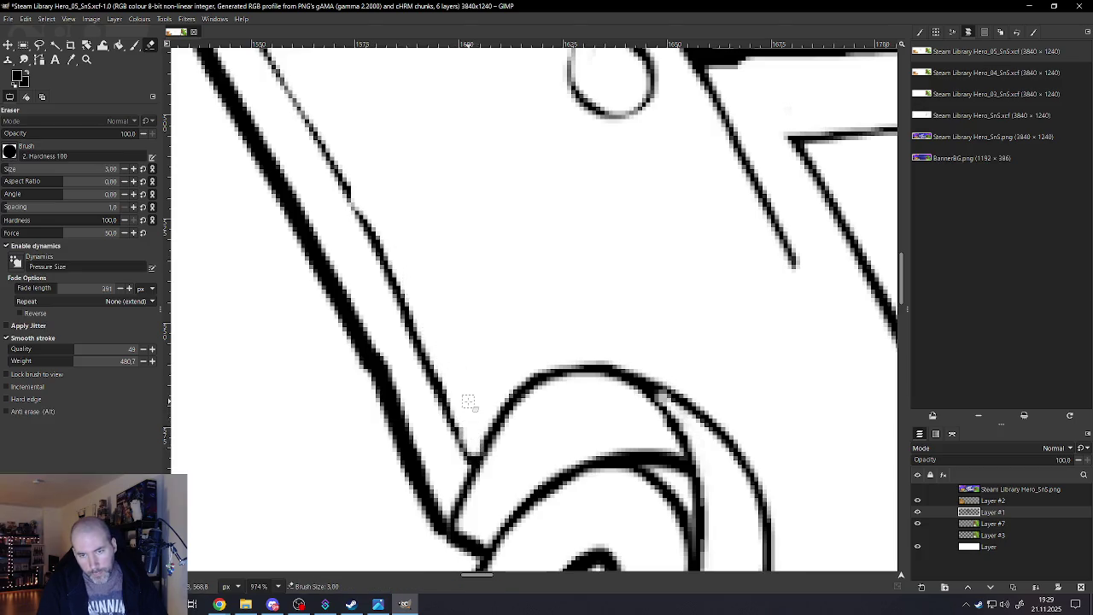
scroll(408, 286, "down", 3)
scroll(380, 248, "up", 3)
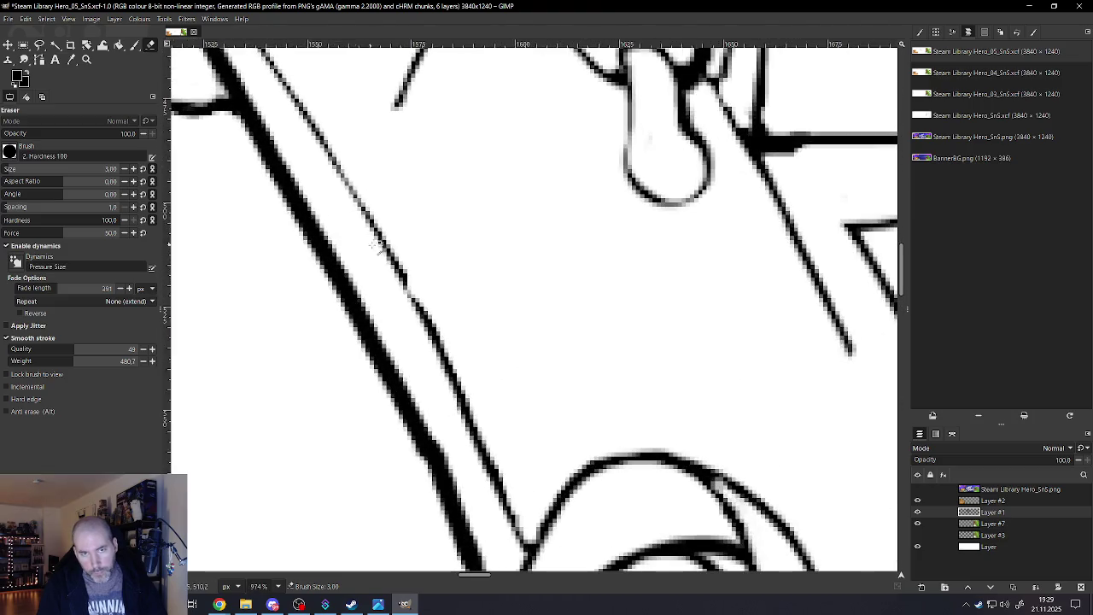
left_click(135, 45)
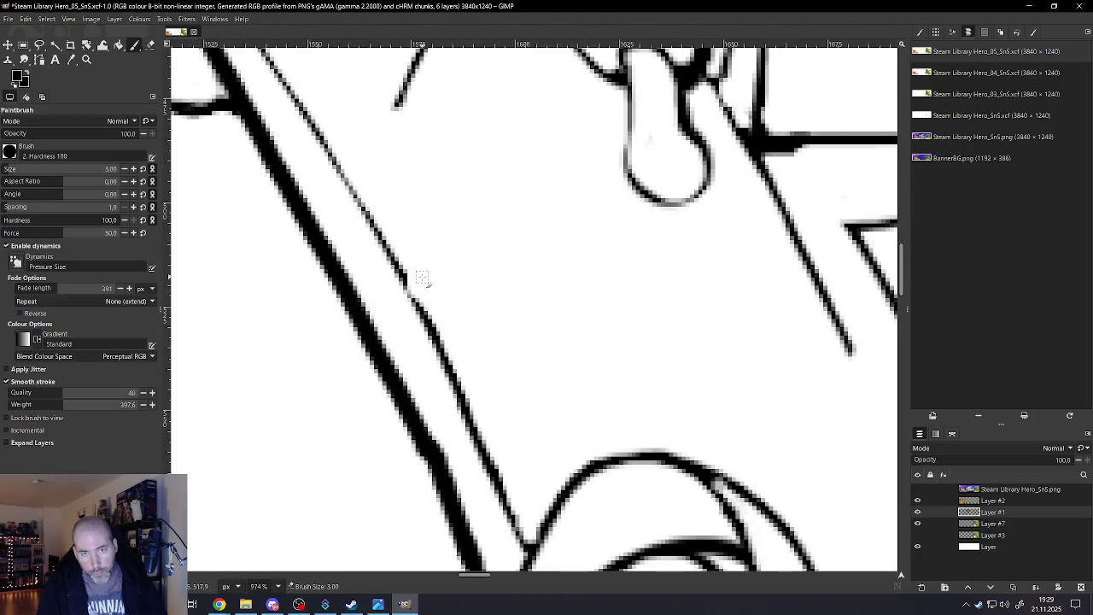
left_click_drag(410, 290, 432, 325)
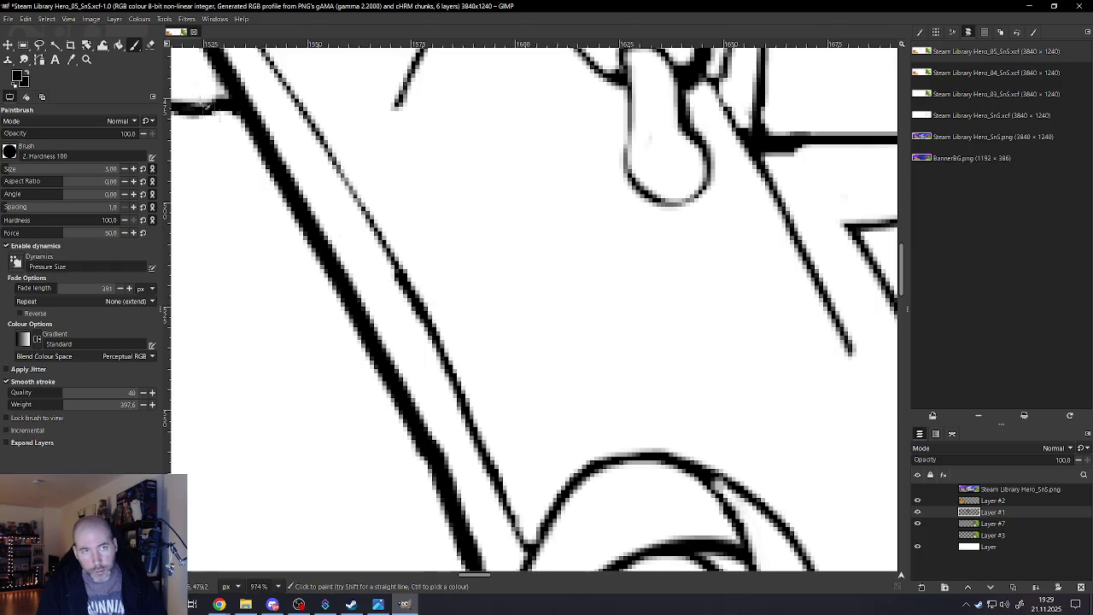
left_click(150, 46)
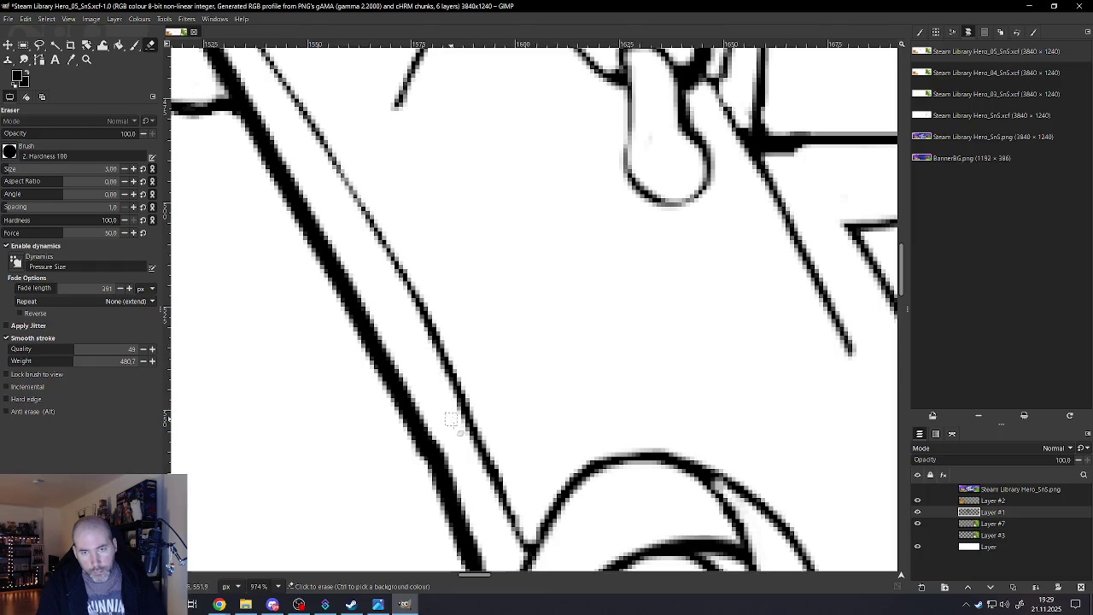
left_click_drag(465, 422, 391, 285)
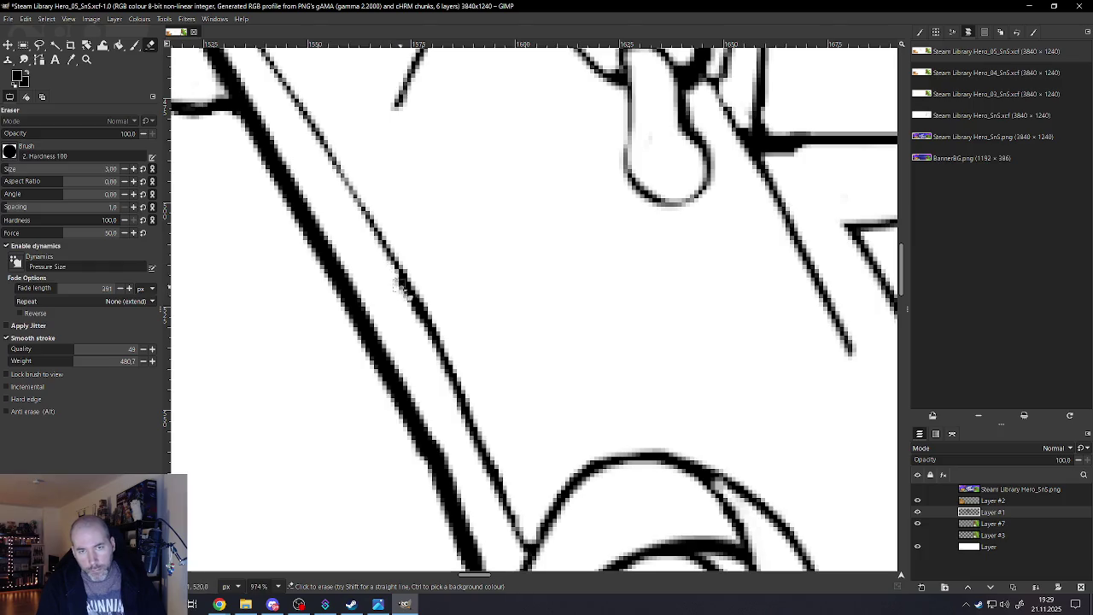
left_click_drag(382, 275, 399, 301)
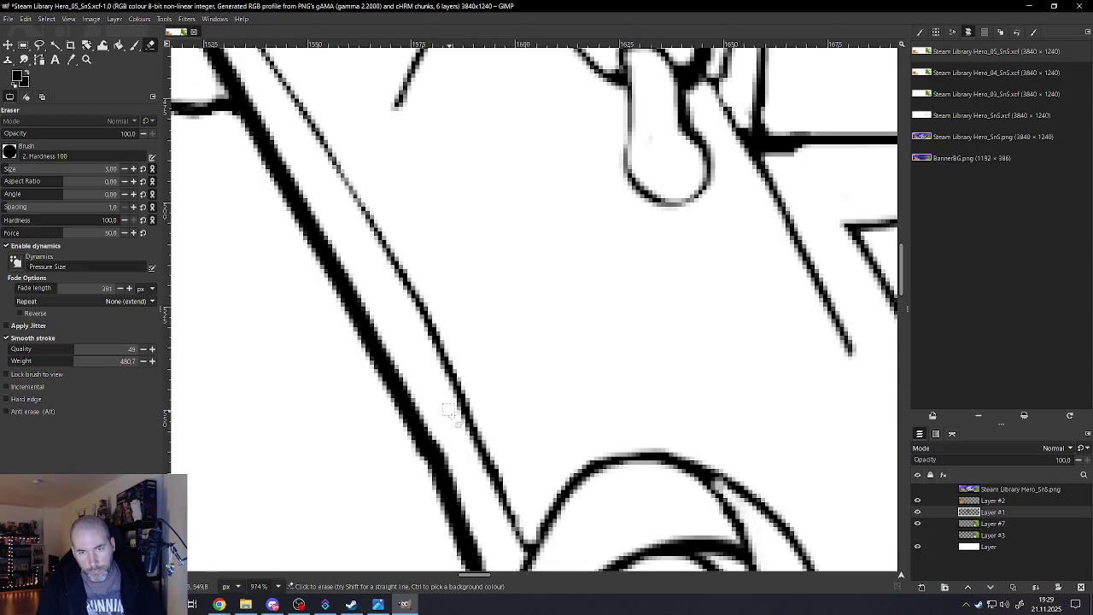
scroll(495, 504, "down", 4, "ctrl")
Thin the upper edge and lower curve of the front wheel arc
scroll(512, 427, "up", 1, "ctrl")
scroll(518, 376, "up", 3, "ctrl")
scroll(518, 376, "up", 2, "ctrl")
mouse_move(547, 337)
left_mouse_down()
mouse_move(503, 313)
mouse_move(451, 330)
mouse_move(406, 384)
left_mouse_up()
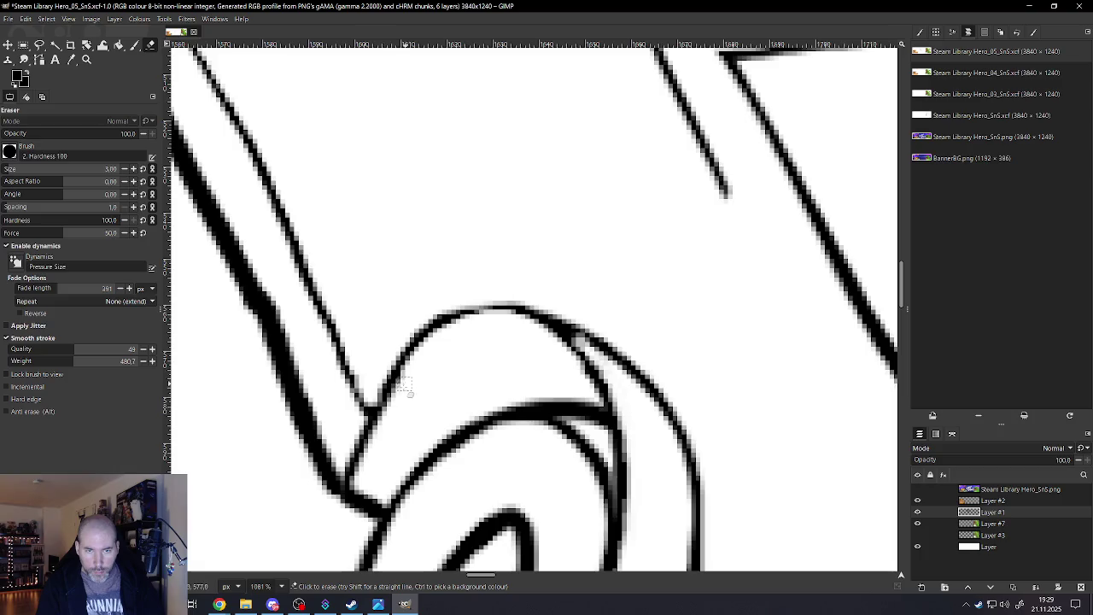
left_click_drag(489, 437, 417, 500)
Thin the wheel's inner oval stroke with a larger eraser, then shrink the brush back
scroll(459, 465, "down", 5)
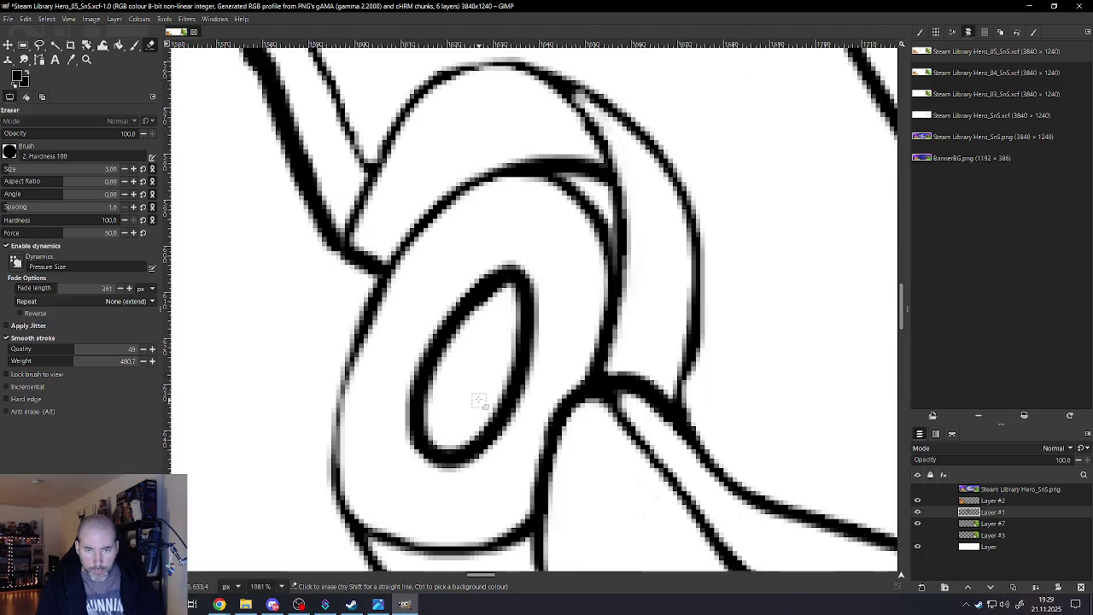
key("bracketright")
key("bracketright")
key("bracketright")
mouse_move(500, 312)
left_mouse_down()
mouse_move(434, 410)
mouse_move(439, 429)
mouse_move(453, 429)
mouse_move(484, 393)
mouse_move(500, 310)
left_mouse_up()
scroll(491, 336, "down", 5, "ctrl")
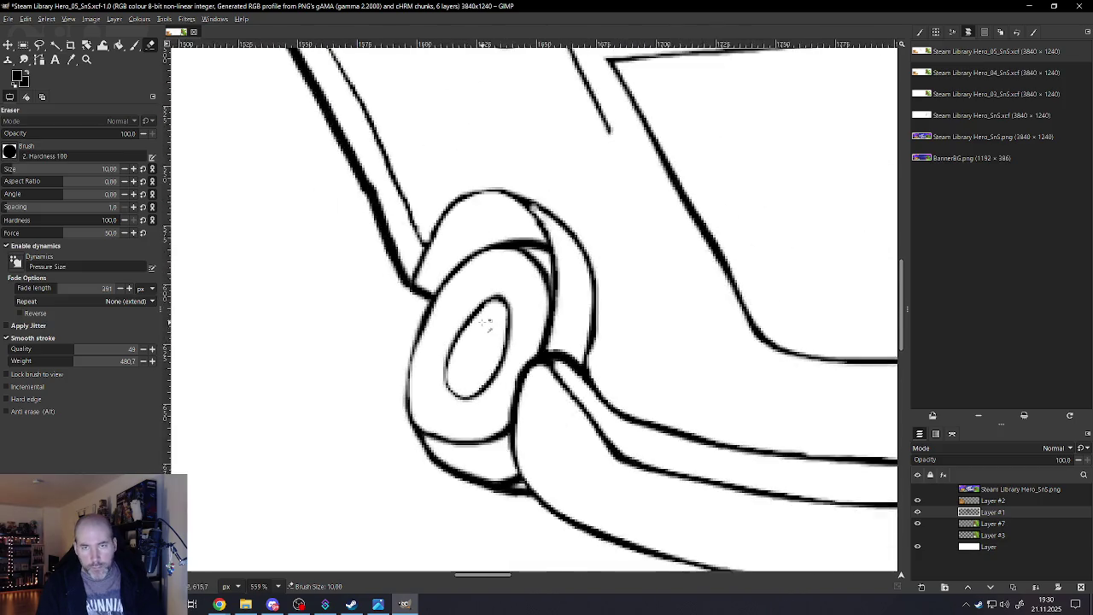
scroll(538, 279, "up", 3, "ctrl")
scroll(538, 280, "up", 3, "ctrl")
key("bracketleft")
key("bracketleft")
key("bracketleft")
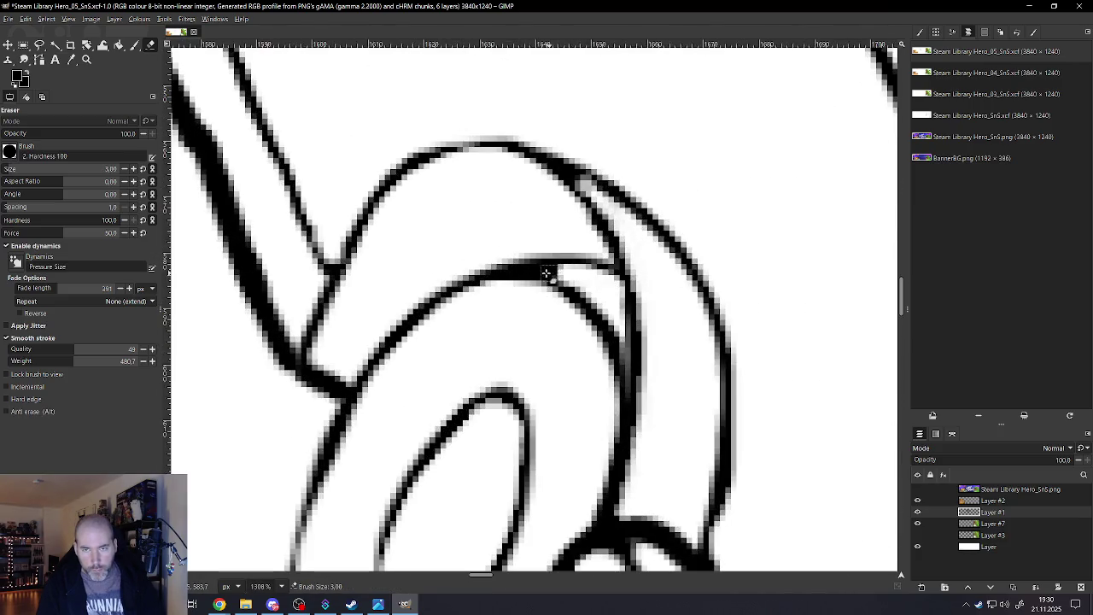
scroll(540, 292, "down", 1, "ctrl")
scroll(539, 291, "down", 10, "ctrl")
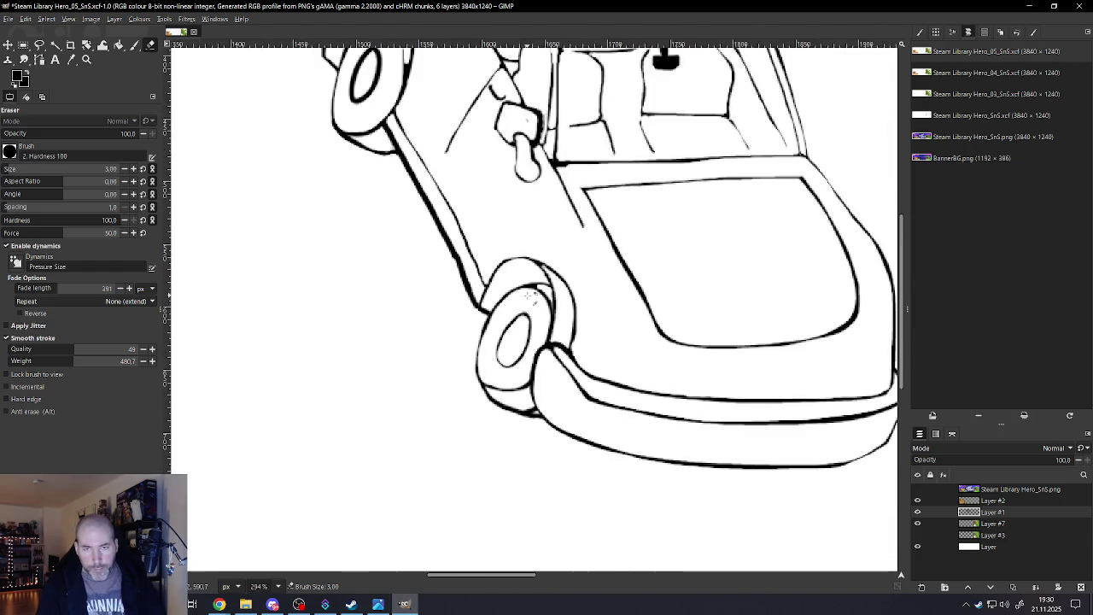